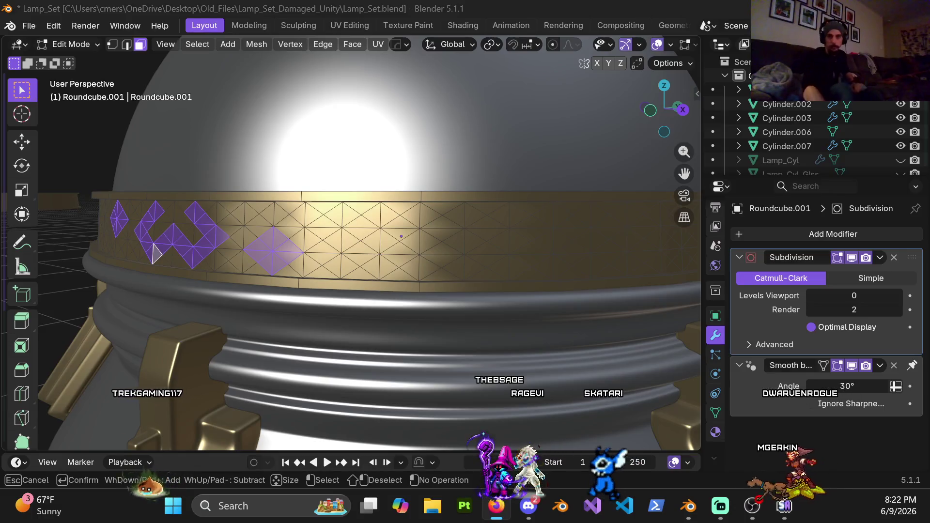
Select the whole left diamond of faces on the gold band.
key("alt+Tab")
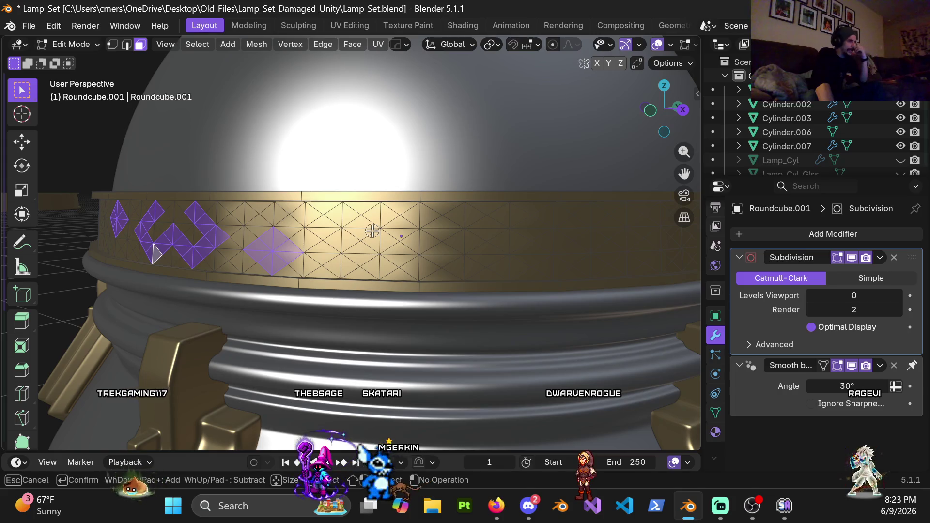
left_click(352, 224)
left_click(352, 224)
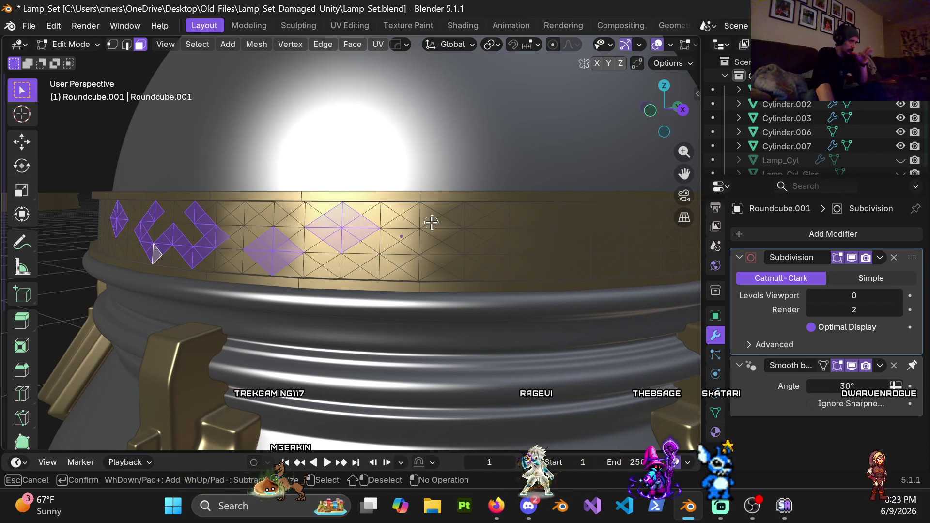
Add a W-shaped zigzag of faces toward the band's right end, then view the whole lamp.
left_click_drag(459, 218, 433, 244)
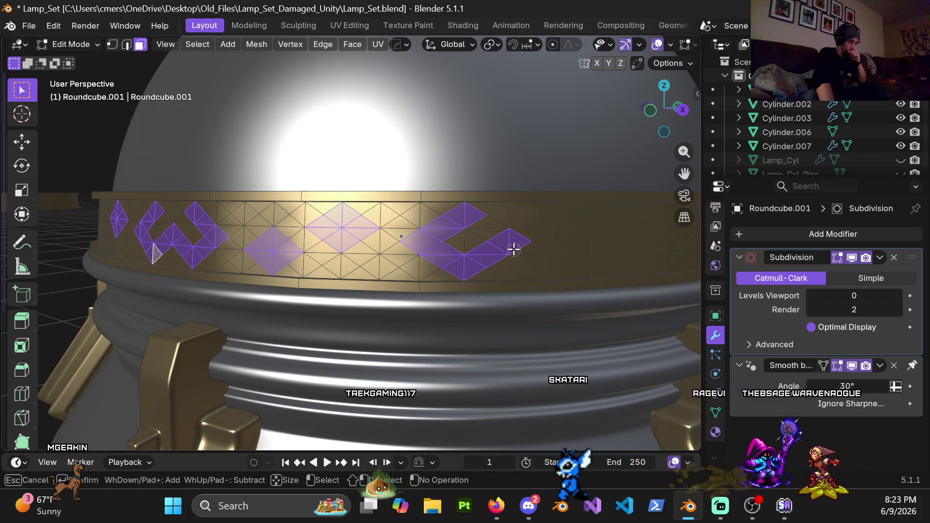
mouse_move(523, 252)
left_mouse_down()
mouse_move(555, 264)
mouse_move(577, 248)
mouse_move(555, 213)
left_mouse_up()
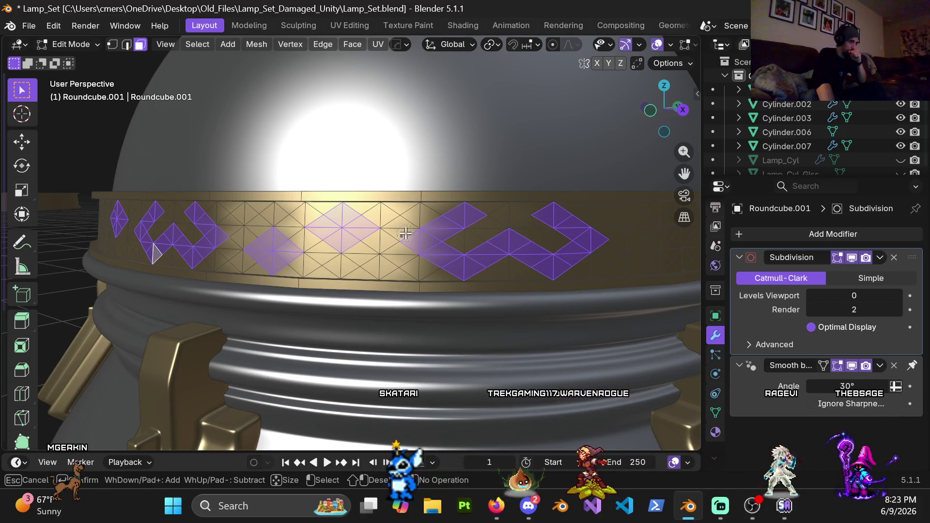
scroll(411, 241, "down", 4)
mouse_move(410, 257)
middle_mouse_down()
mouse_move(455, 246)
mouse_move(444, 277)
mouse_move(366, 270)
middle_mouse_up()
mouse_move(358, 234)
middle_mouse_down()
mouse_move(354, 241)
mouse_move(407, 266)
mouse_move(445, 263)
mouse_move(344, 272)
mouse_move(382, 270)
mouse_move(386, 193)
mouse_move(414, 214)
mouse_move(427, 280)
mouse_move(422, 293)
mouse_move(410, 286)
middle_mouse_up()
Deselect the middle diamond faces with Circle Select (C).
scroll(410, 286, "up", 5)
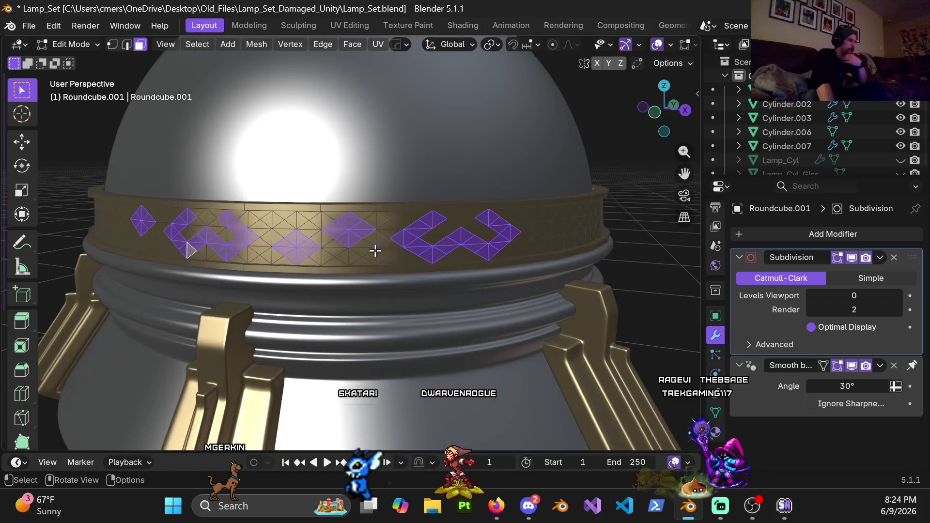
key("c")
middle_click(349, 237)
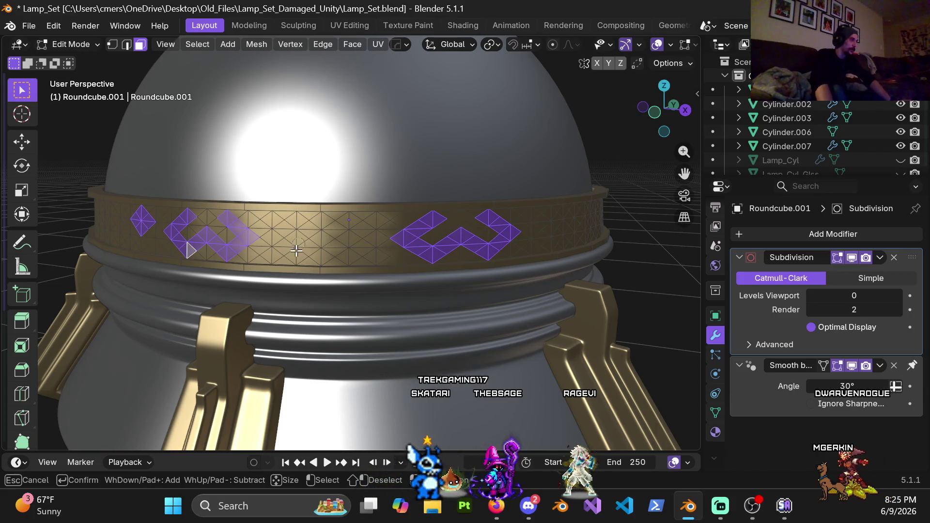
Orbit in closer onto the patterned gold band.
mouse_move(340, 263)
middle_mouse_down()
mouse_move(330, 271)
mouse_move(376, 245)
mouse_move(353, 239)
middle_mouse_up()
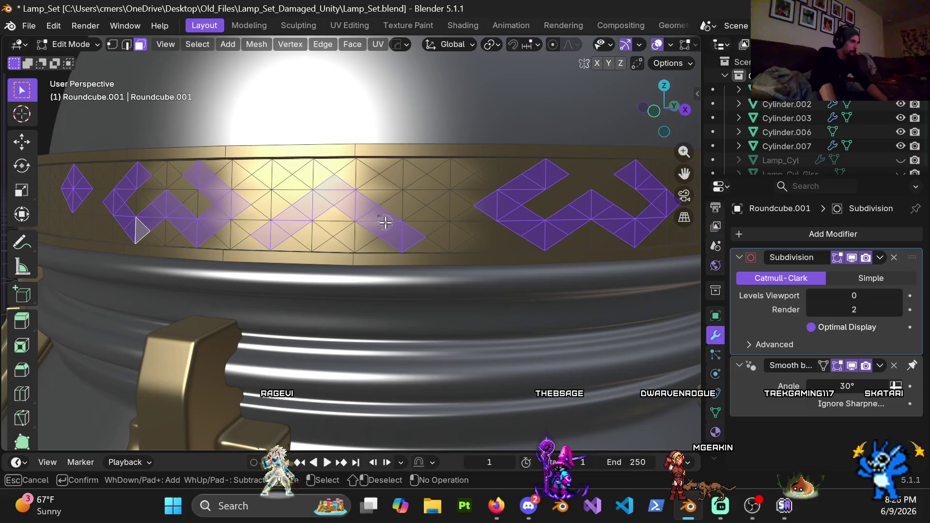
Drop stray middle faces and add diagonal and lower diamond faces to form the middle zigzag.
mouse_move(327, 199)
left_mouse_down("shift")
mouse_move(273, 225)
mouse_move(415, 234)
left_mouse_up("shift")
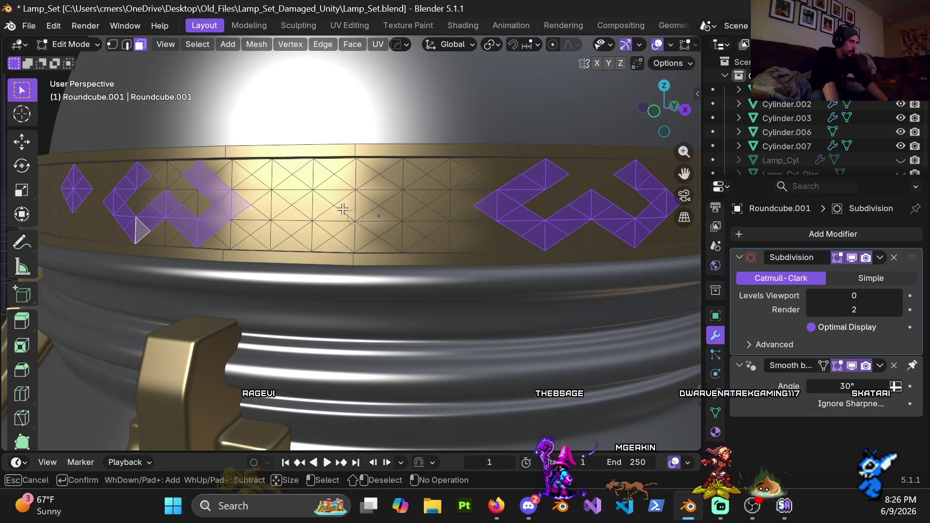
mouse_move(290, 182)
left_mouse_down()
mouse_move(274, 174)
mouse_move(344, 232)
mouse_move(361, 232)
mouse_move(386, 202)
mouse_move(453, 179)
mouse_move(442, 215)
left_mouse_up()
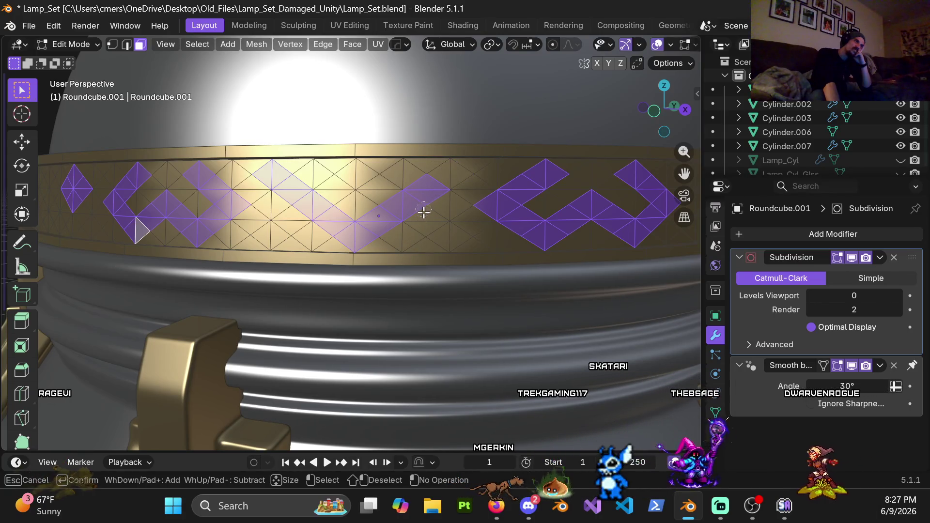
mouse_move(436, 191)
left_mouse_down()
mouse_move(416, 228)
mouse_move(417, 220)
mouse_move(392, 218)
left_mouse_up()
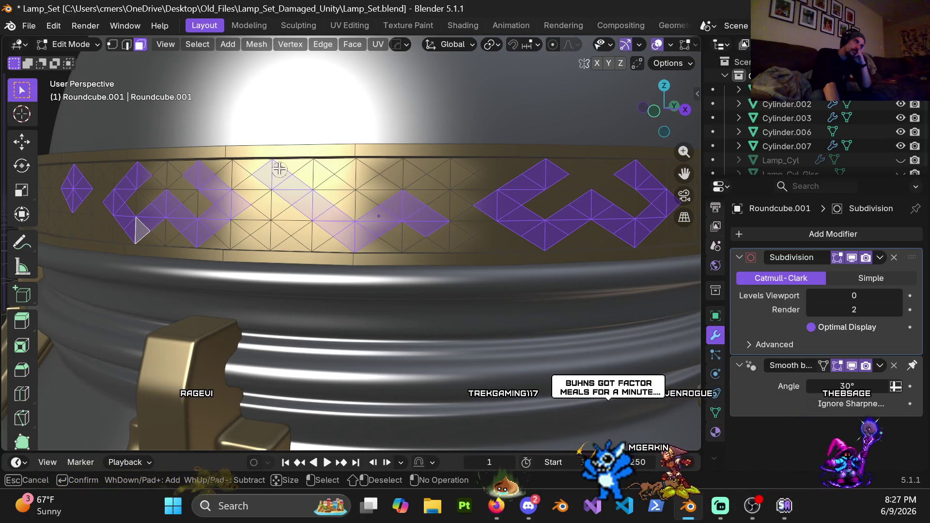
middle_click_drag(269, 166, 271, 175)
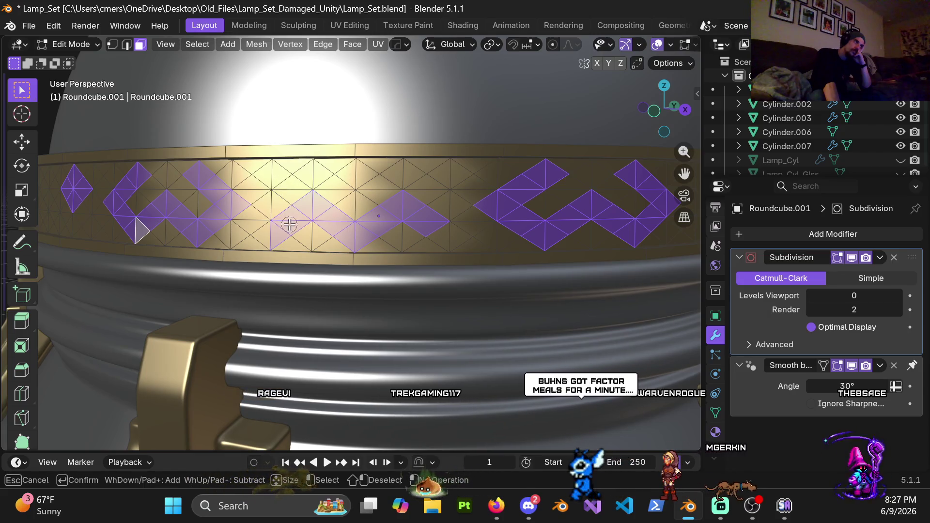
right_click(446, 316)
scroll(446, 316, "down", 5)
mouse_move(434, 307)
middle_mouse_down()
mouse_move(438, 292)
mouse_move(438, 328)
mouse_move(438, 297)
mouse_move(480, 307)
mouse_move(443, 308)
middle_mouse_up()
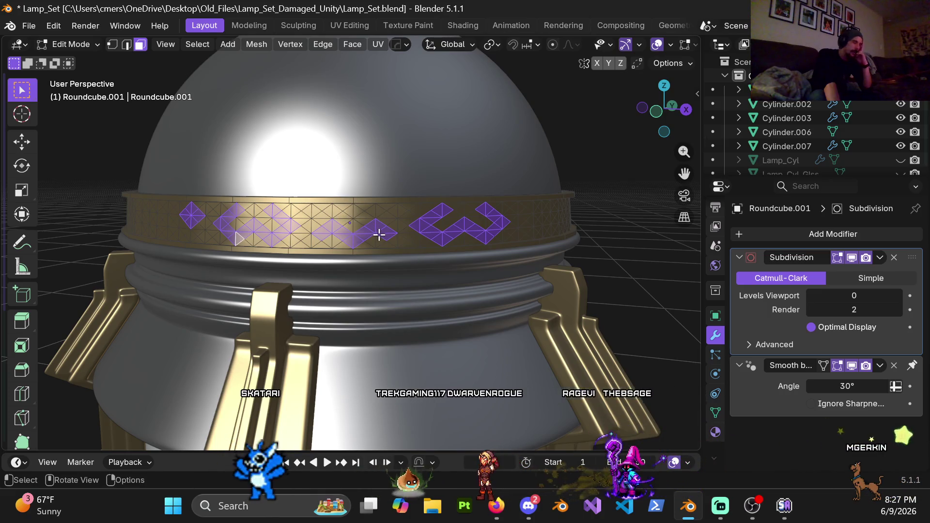
Zoom in and circle-deselect faces near the middle of the band.
scroll(378, 235, "up", 1)
scroll(378, 236, "up", 1)
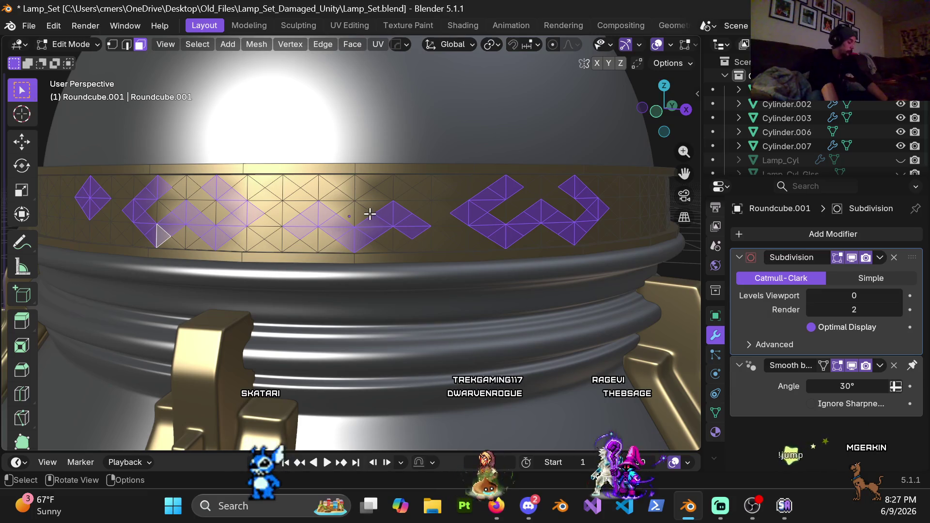
key("c")
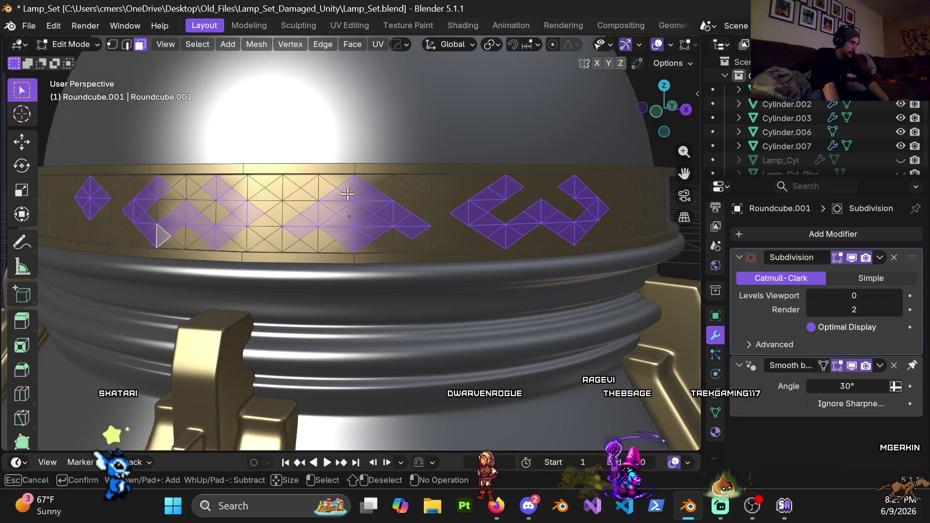
middle_click_drag(354, 199, 356, 199)
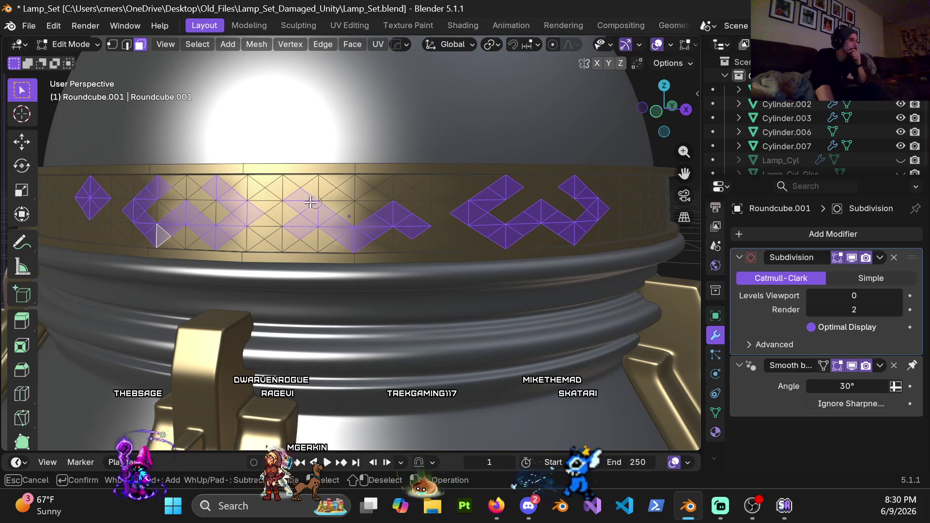
Remove the lone left diamond from the face selection.
left_click_drag(390, 220, 386, 243)
key("Escape")
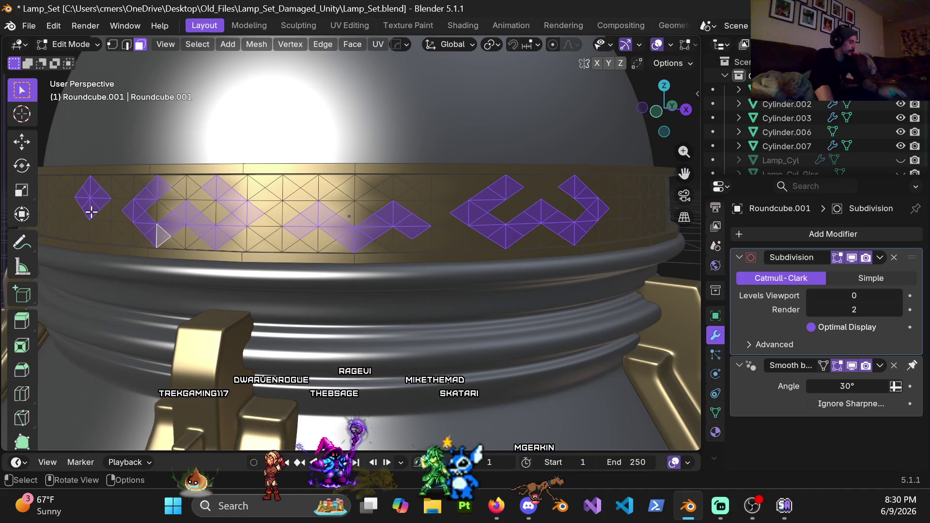
key("c")
middle_click(90, 207)
key("Escape")
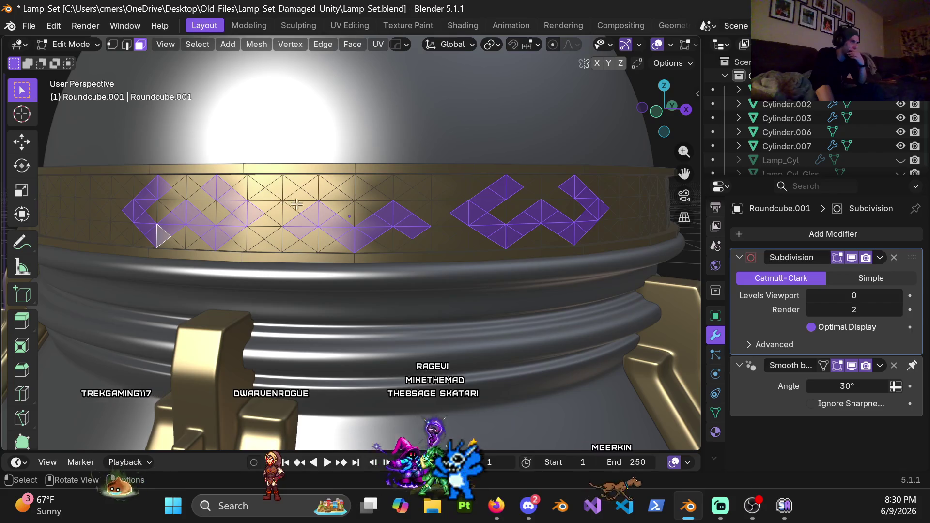
Add more faces to the middle zigzag motif and orbit to inspect the band.
scroll(297, 205, "down", 5)
mouse_move(296, 204)
middle_mouse_down()
mouse_move(342, 220)
mouse_move(328, 260)
mouse_move(335, 211)
middle_mouse_up()
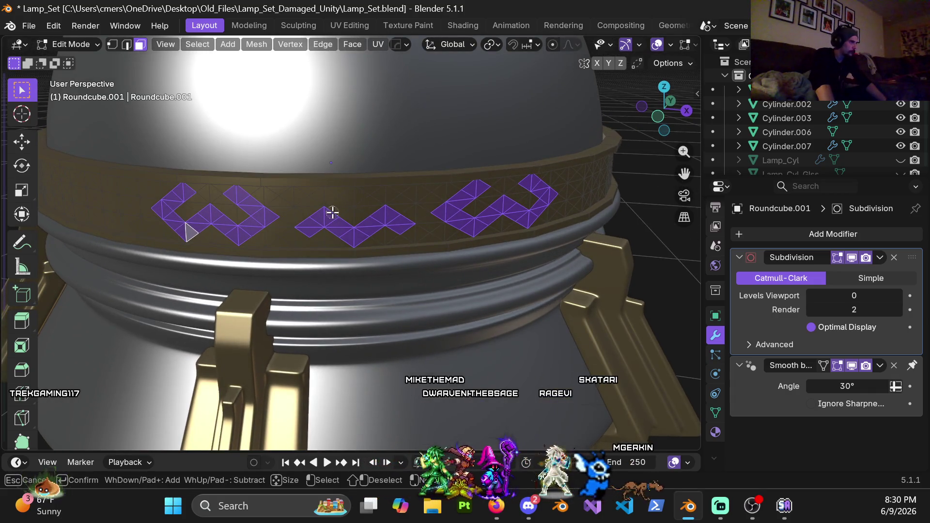
left_click_drag(334, 209, 370, 203)
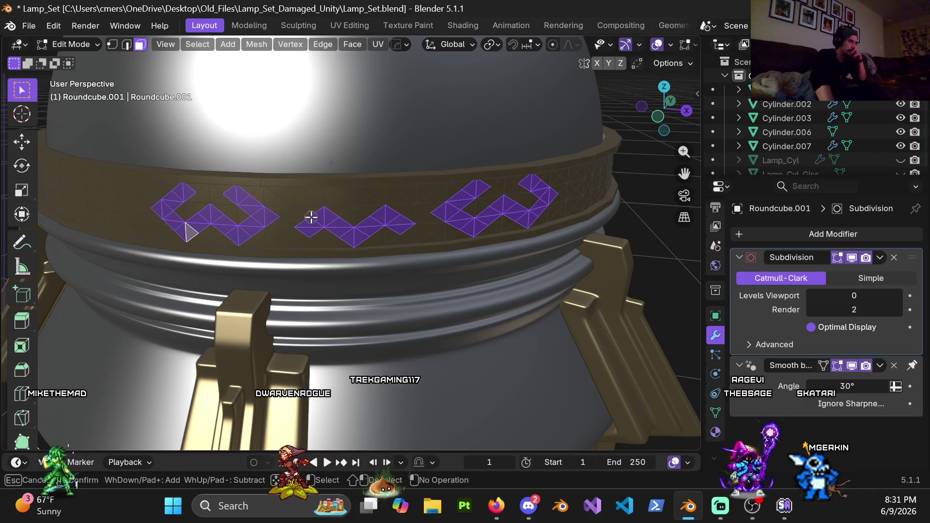
mouse_move(311, 218)
middle_mouse_down()
mouse_move(343, 245)
mouse_move(373, 228)
mouse_move(386, 242)
mouse_move(343, 246)
mouse_move(277, 274)
mouse_move(374, 251)
mouse_move(412, 266)
middle_mouse_up()
scroll(343, 246, "down", 5)
scroll(370, 287, "down", 3)
scroll(374, 280, "up", 7)
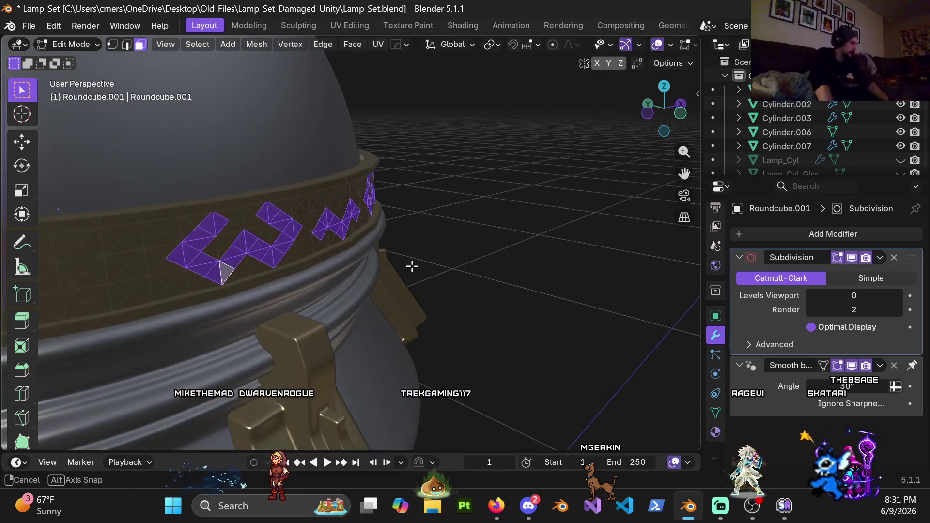
Extrude the selected motif faces slightly outward.
key("e")
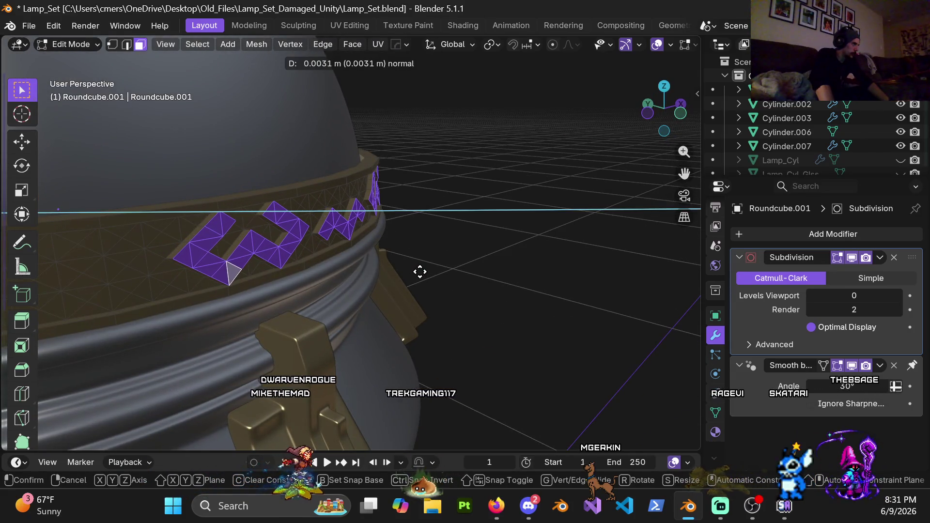
left_click(419, 272)
mouse_move(420, 272)
middle_mouse_down()
mouse_move(374, 277)
mouse_move(301, 307)
mouse_move(305, 342)
mouse_move(260, 311)
mouse_move(368, 276)
mouse_move(357, 281)
middle_mouse_up()
scroll(357, 281, "up", 3)
Push the motif faces out along their normals by 0.02 m and convert triangles to quads.
key("alt+e")
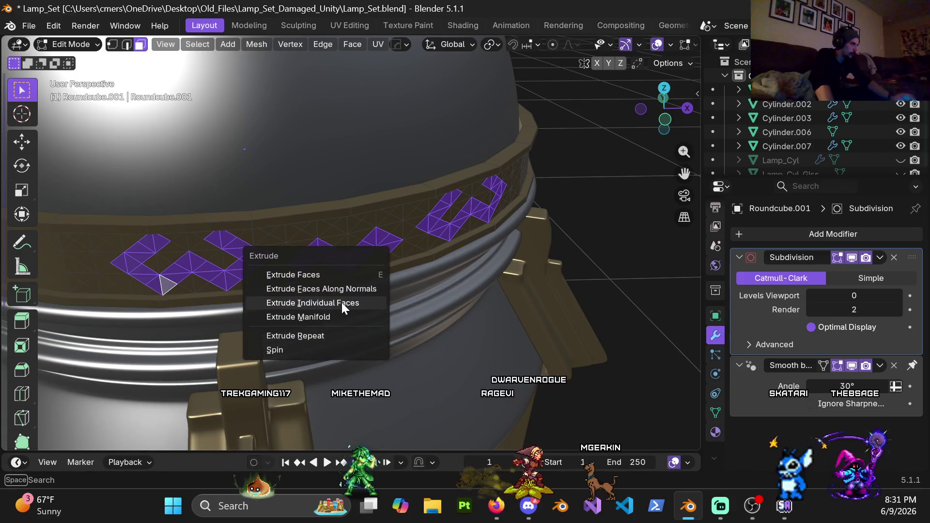
left_click(347, 290)
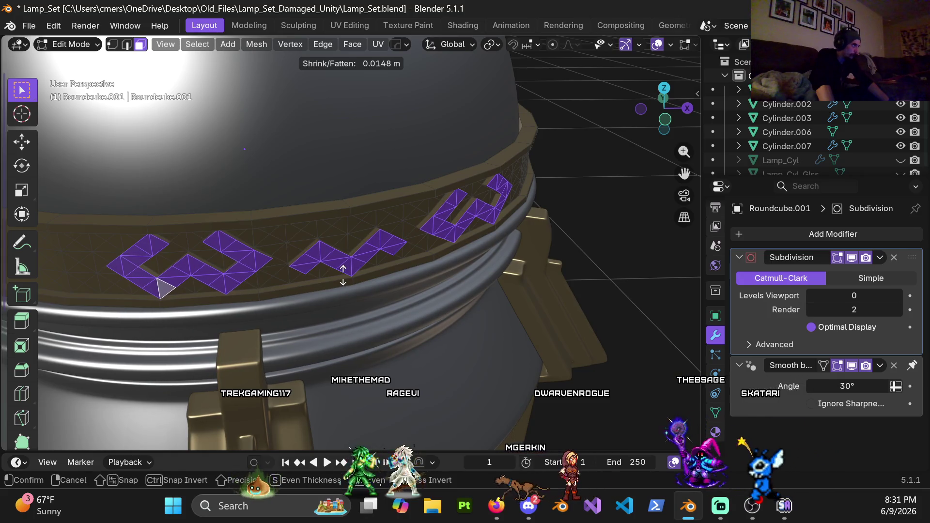
left_click(343, 276)
left_click(192, 388)
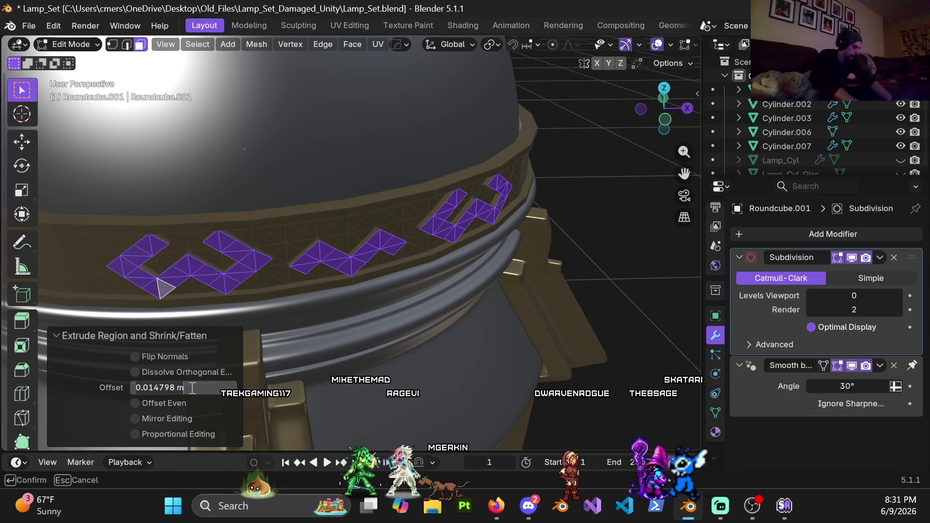
type("2")
key("Return")
mouse_move(252, 308)
middle_mouse_down()
mouse_move(315, 235)
mouse_move(183, 245)
mouse_move(461, 131)
mouse_move(353, 130)
mouse_move(393, 188)
mouse_move(426, 166)
mouse_move(345, 220)
mouse_move(411, 195)
mouse_move(388, 214)
mouse_move(413, 166)
mouse_move(376, 166)
mouse_move(324, 224)
mouse_move(326, 317)
mouse_move(191, 295)
mouse_move(312, 232)
middle_mouse_up()
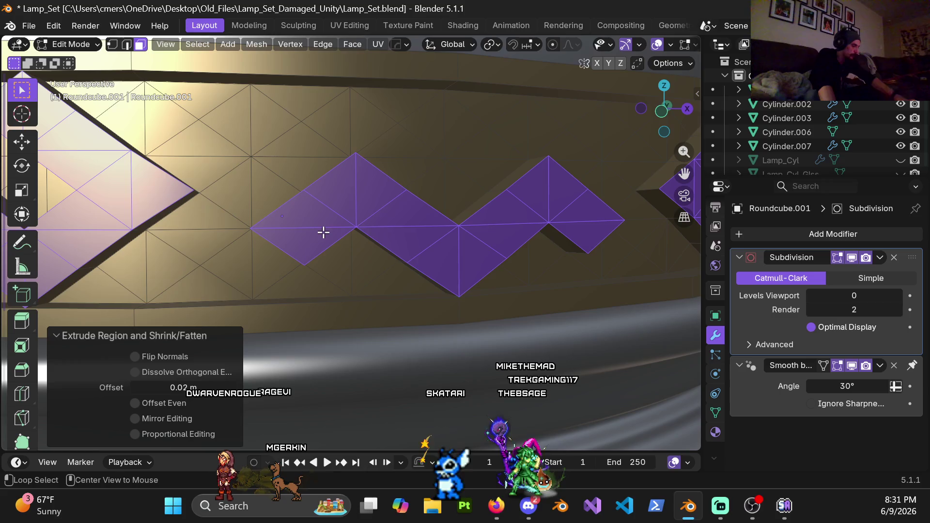
key("alt+j")
Select the boundary loop edges outlining the raised motifs.
scroll(321, 233, "down", 6)
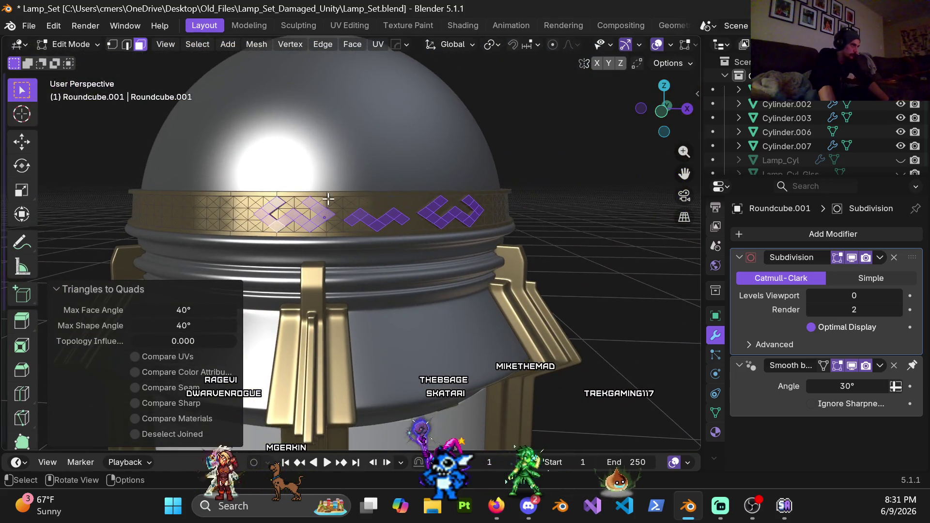
scroll(328, 198, "up", 5)
middle_click_drag(405, 150, 369, 228, "shift")
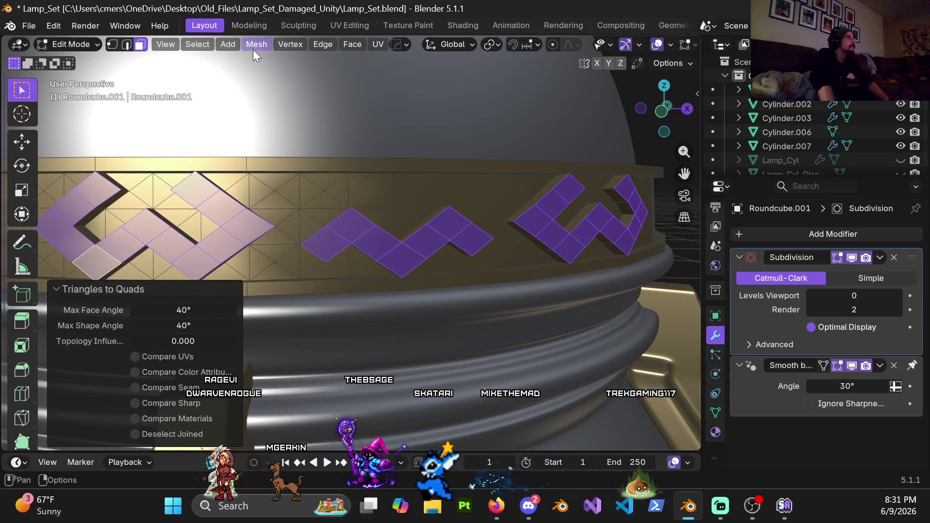
left_click(207, 45)
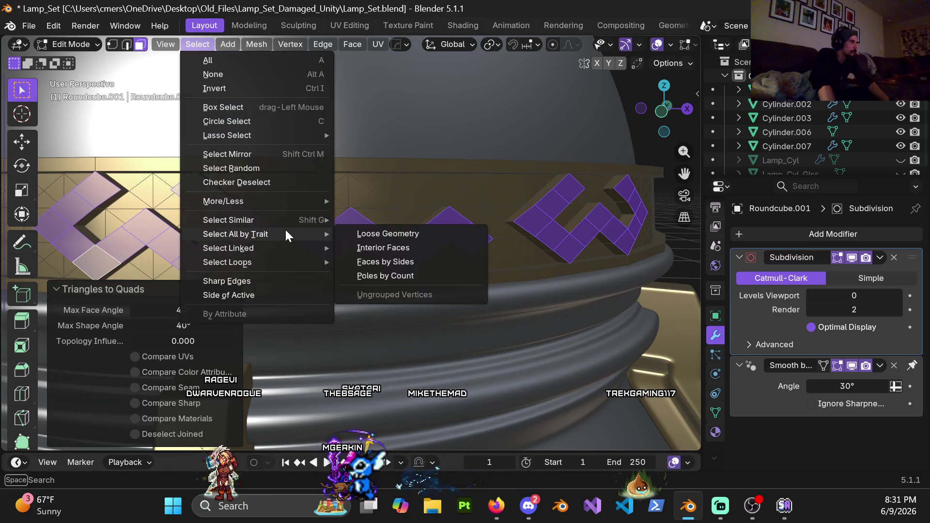
mouse_move(289, 222)
mouse_move(281, 264)
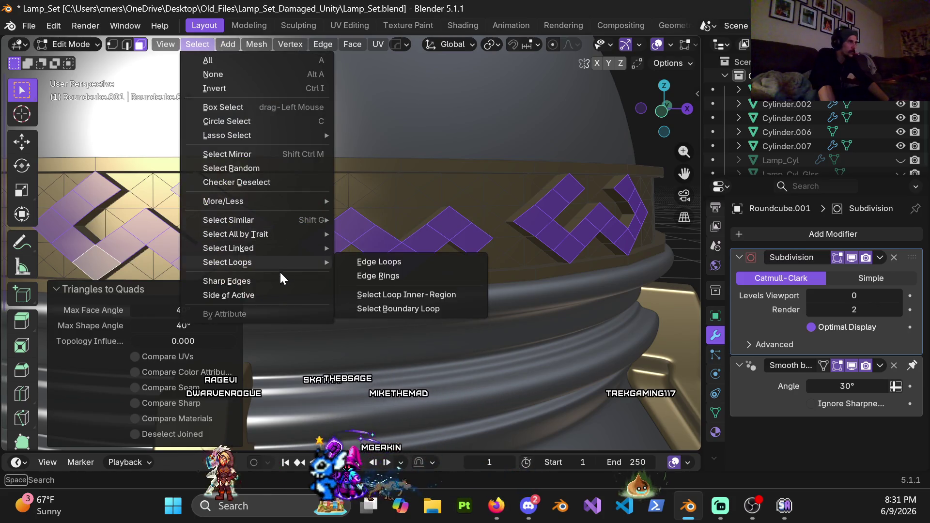
left_click(422, 307)
Bevel the motif outlines with 2 segments at 0.005 m width and return to Object Mode.
key("ctrl+b")
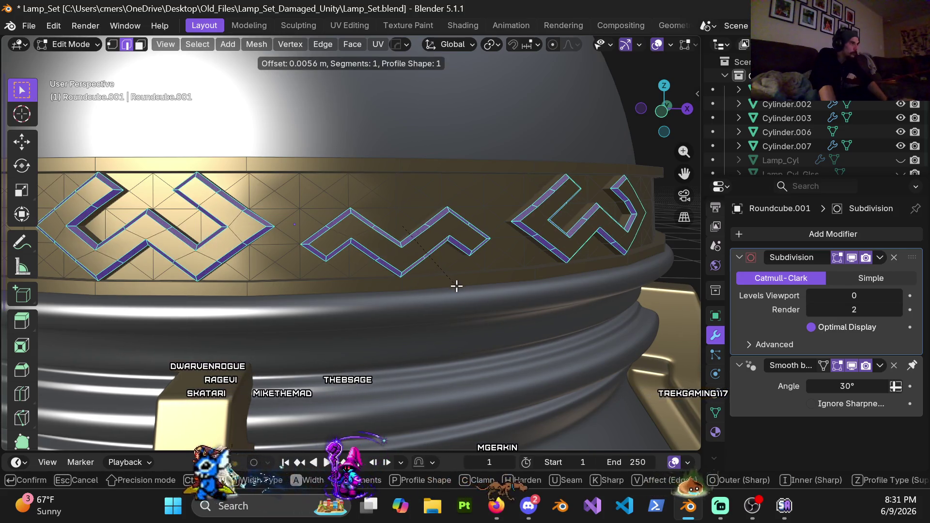
scroll(456, 286, "up", 1)
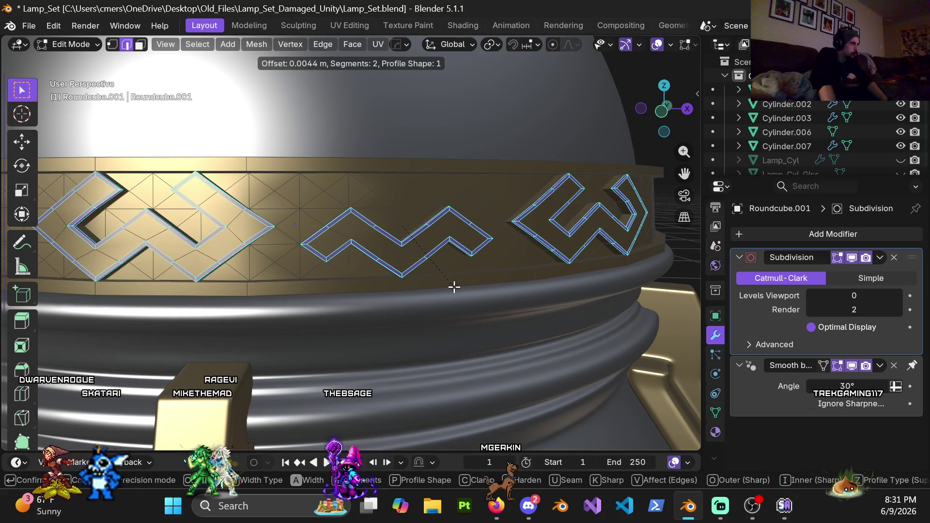
left_click(454, 287)
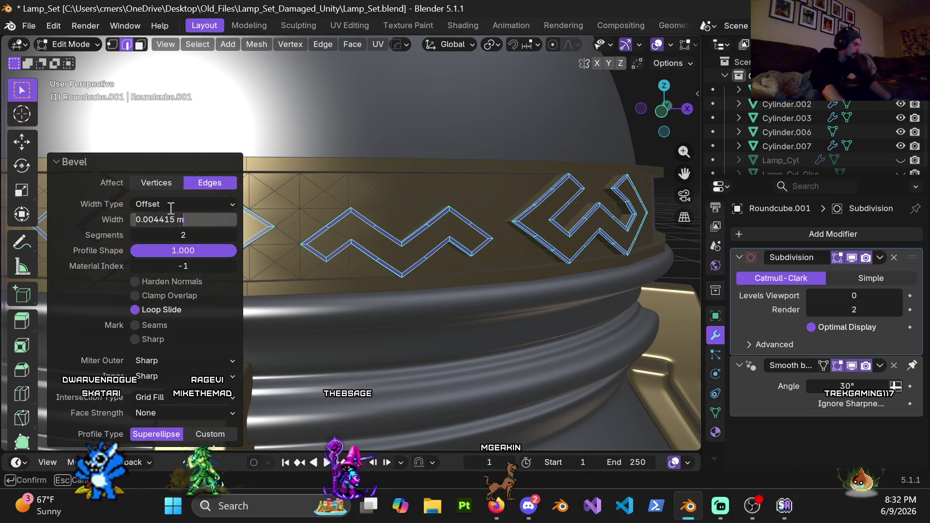
key("Return")
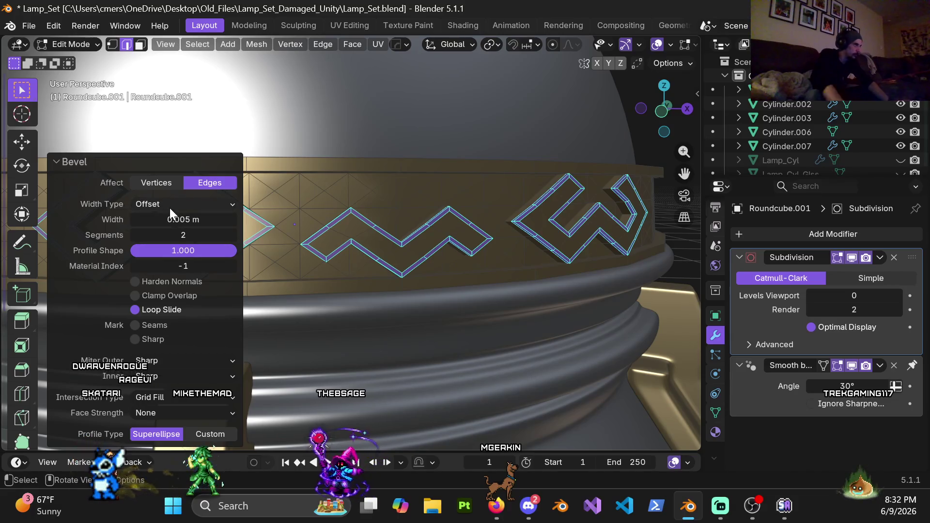
key("Tab")
scroll(334, 236, "down", 5)
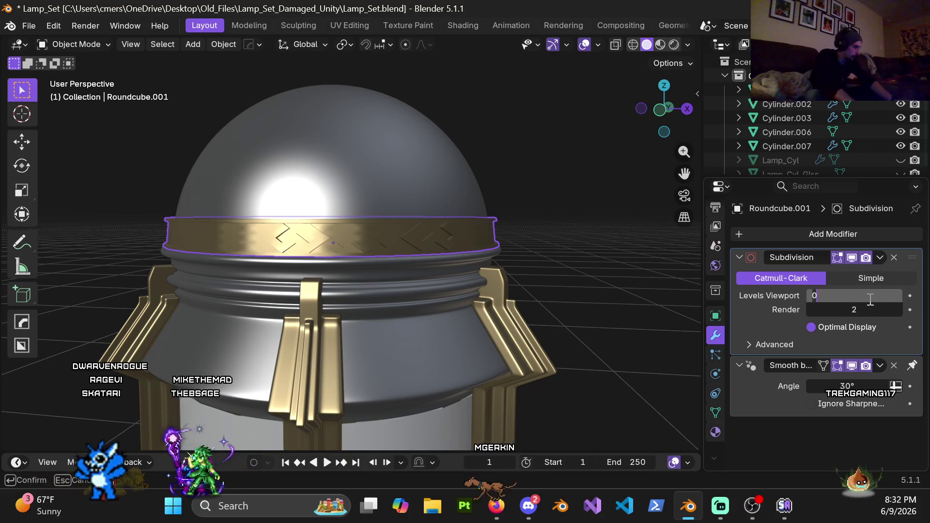
Set the Subdivision modifier's viewport level to 4.
type("4")
key("Return")
mouse_move(563, 221)
middle_mouse_down()
mouse_move(505, 247)
mouse_move(391, 234)
mouse_move(485, 252)
mouse_move(371, 273)
mouse_move(350, 257)
middle_mouse_up()
Add three loop cuts along the motifs at 0.6, 0.5 and a slid position.
key("Tab")
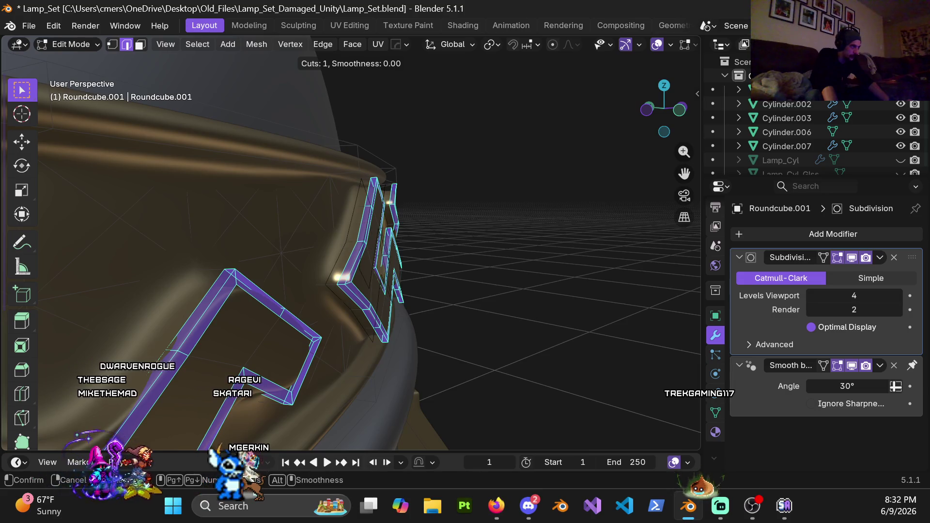
left_click(345, 249)
left_click(341, 249)
mouse_move(339, 249)
middle_mouse_down()
mouse_move(397, 272)
mouse_move(394, 241)
mouse_move(343, 237)
middle_mouse_up()
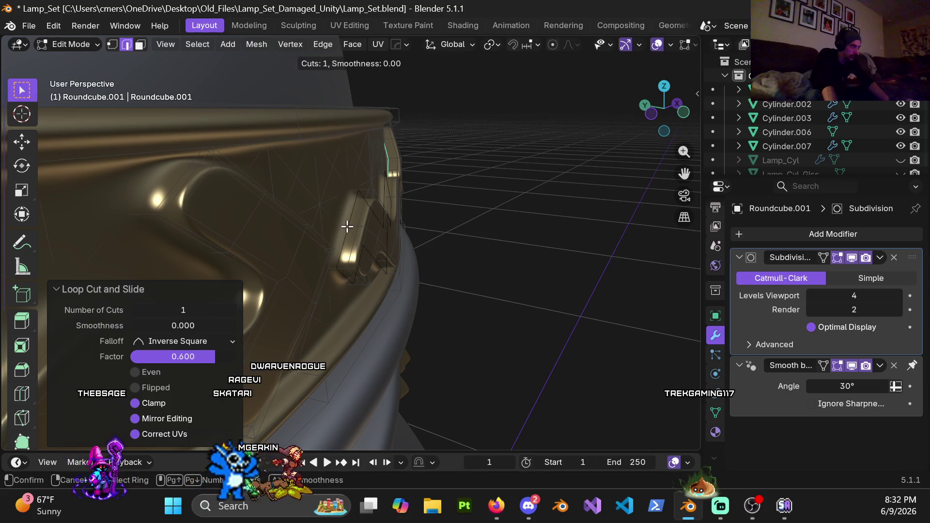
left_click(347, 226)
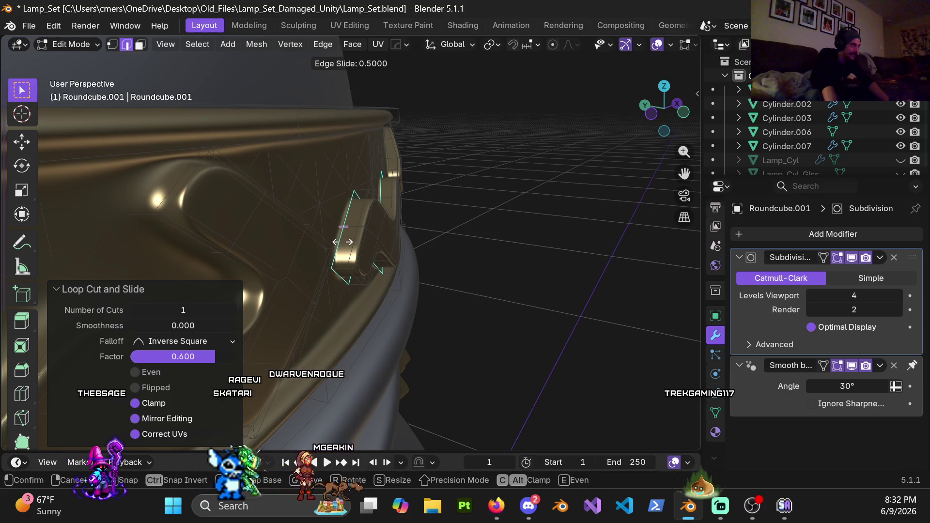
left_click(342, 242)
middle_click_drag(307, 257, 390, 239)
key("ctrl+r")
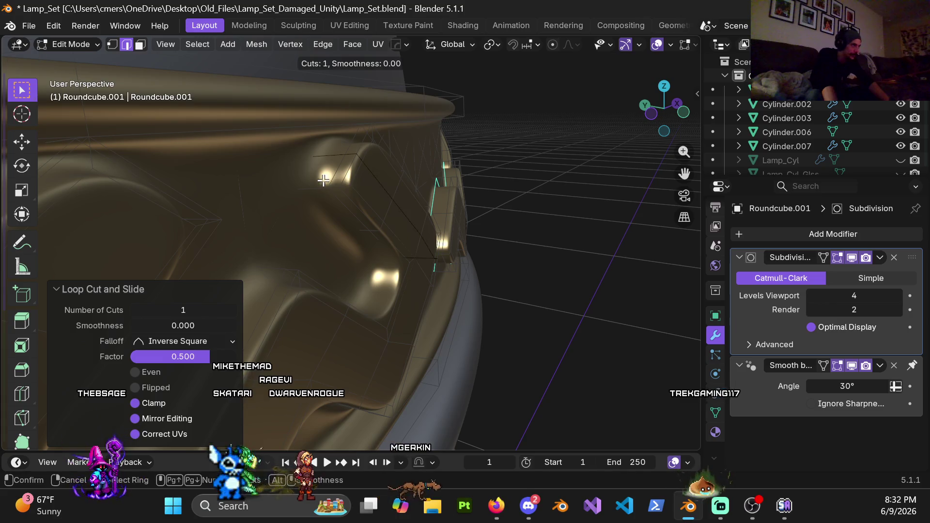
left_click(318, 191)
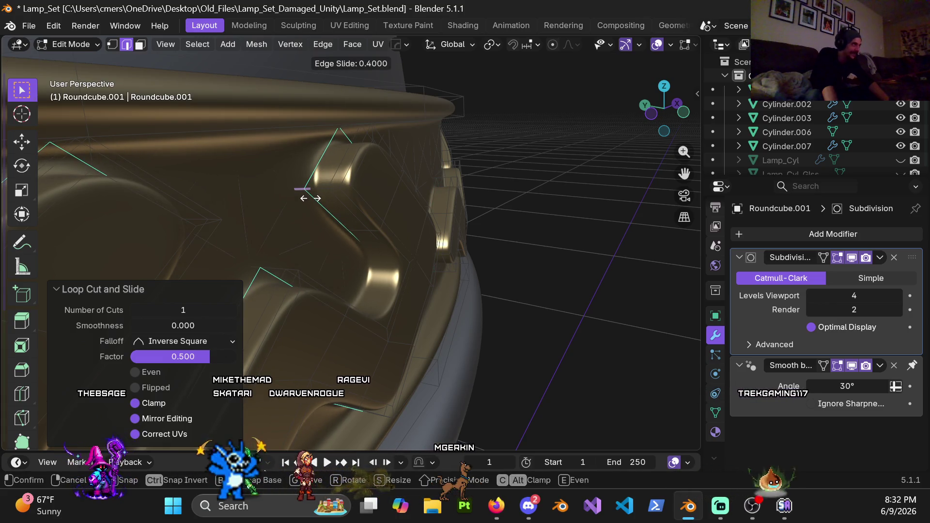
left_click(309, 198)
Inspect the smoothed relief motifs around the whole lamp in Object Mode.
key("Tab")
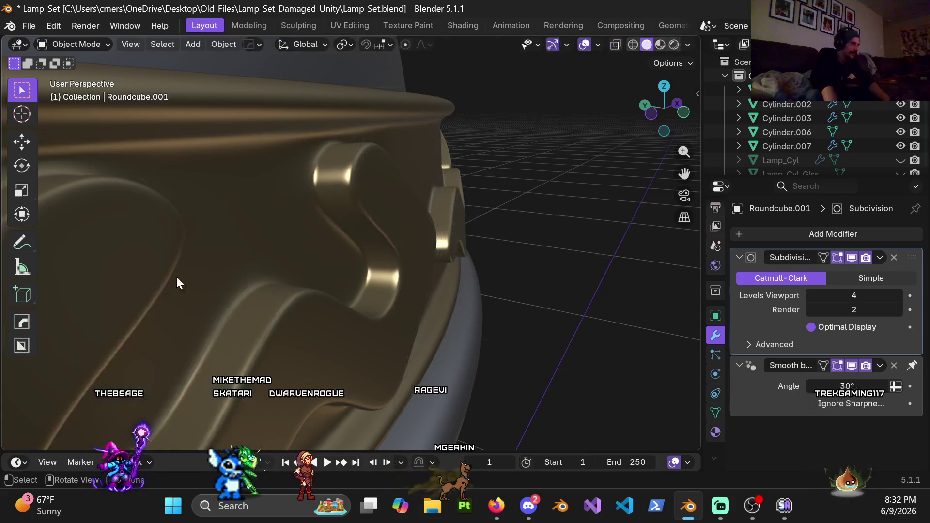
mouse_move(175, 275)
middle_mouse_down()
mouse_move(348, 266)
mouse_move(419, 327)
middle_mouse_up()
scroll(422, 310, "down", 8)
mouse_move(423, 292)
middle_mouse_down()
mouse_move(350, 246)
mouse_move(311, 240)
mouse_move(333, 223)
mouse_move(366, 279)
mouse_move(324, 278)
mouse_move(403, 264)
mouse_move(349, 269)
mouse_move(294, 260)
mouse_move(357, 261)
mouse_move(354, 238)
middle_mouse_up()
scroll(333, 223, "down", 5)
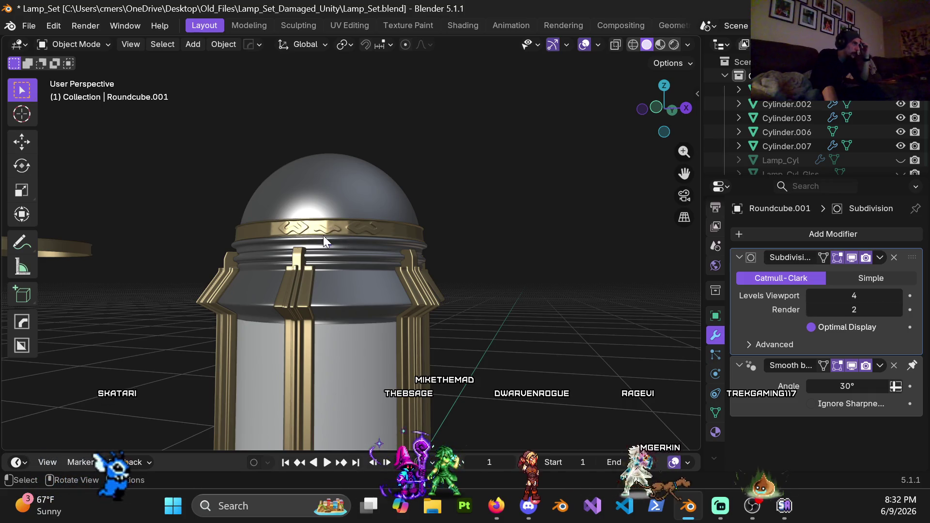
scroll(325, 234, "up", 3)
mouse_move(362, 254)
middle_mouse_down()
mouse_move(307, 257)
mouse_move(352, 230)
mouse_move(428, 220)
mouse_move(336, 231)
mouse_move(377, 249)
middle_mouse_up()
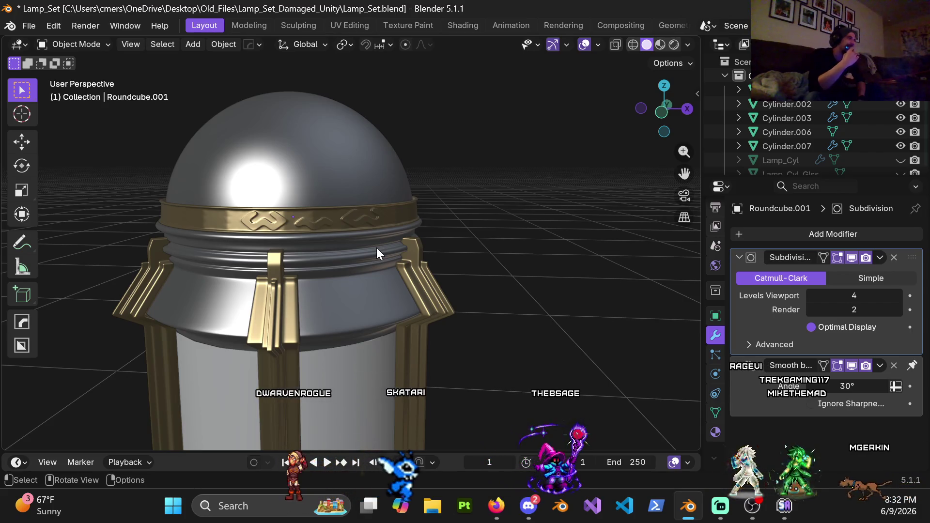
scroll(377, 248, "up", 8)
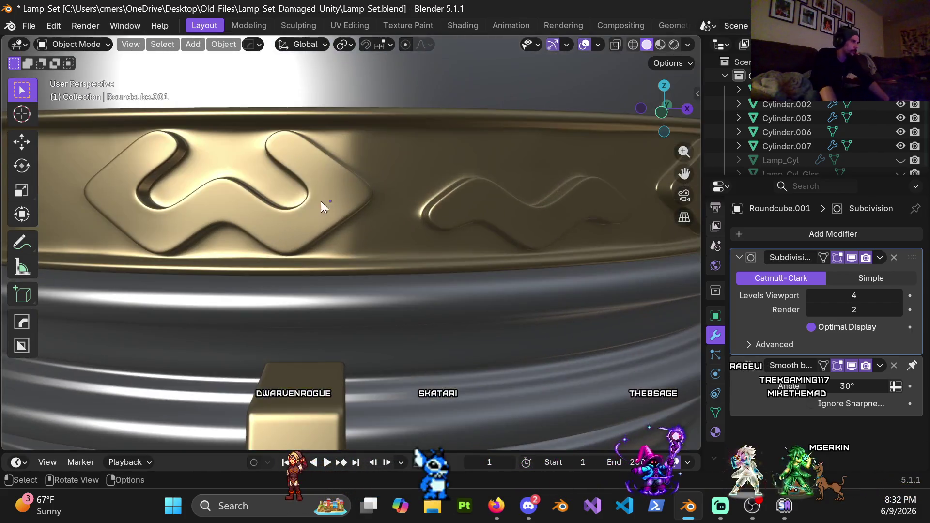
Re-enter Edit Mode via the Ctrl+Tab pie and face the band for another loop cut.
key("ctrl+Tab")
left_click(409, 197)
mouse_move(408, 196)
middle_mouse_down()
mouse_move(436, 233)
mouse_move(417, 208)
mouse_move(392, 222)
mouse_move(392, 185)
mouse_move(345, 209)
mouse_move(387, 228)
mouse_move(344, 190)
middle_mouse_up()
key("ctrl+r")
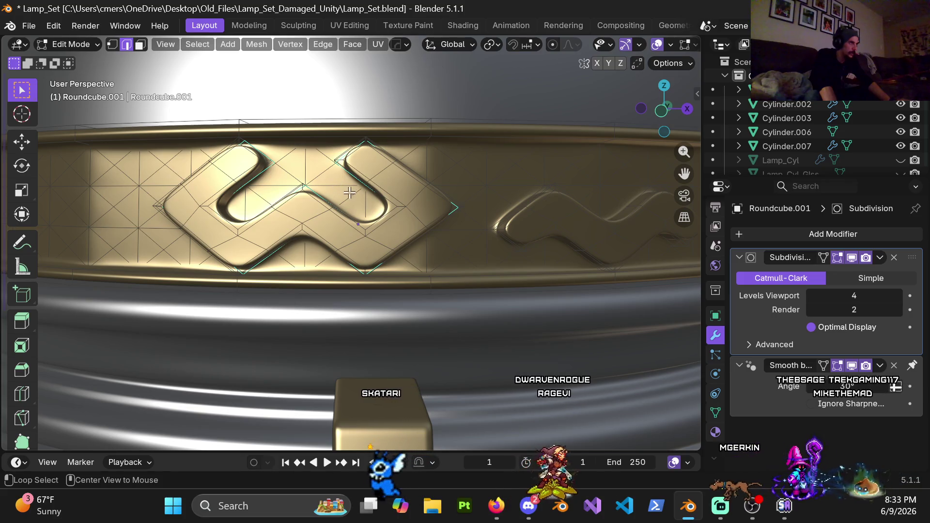
Set the viewport subdivision level to 0 and orbit low onto the band rim.
left_click(366, 206, "alt")
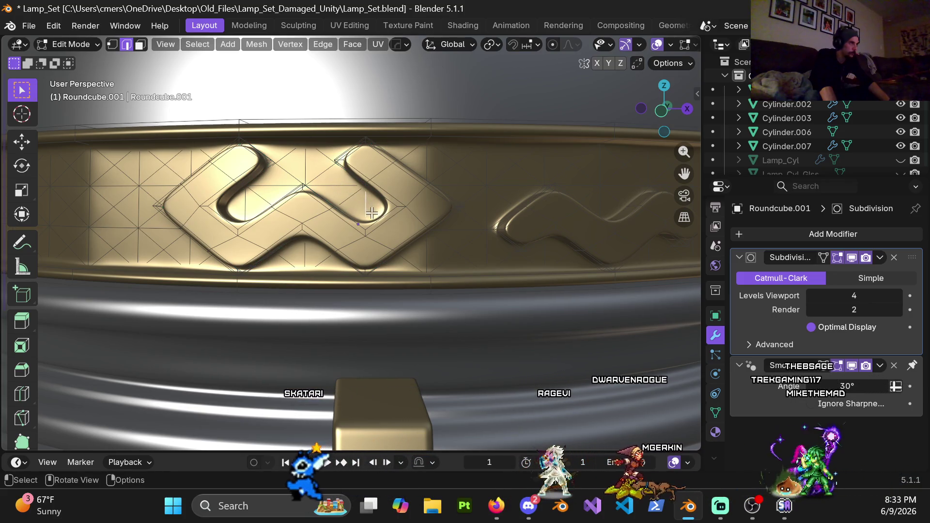
double_click(889, 301)
type("0")
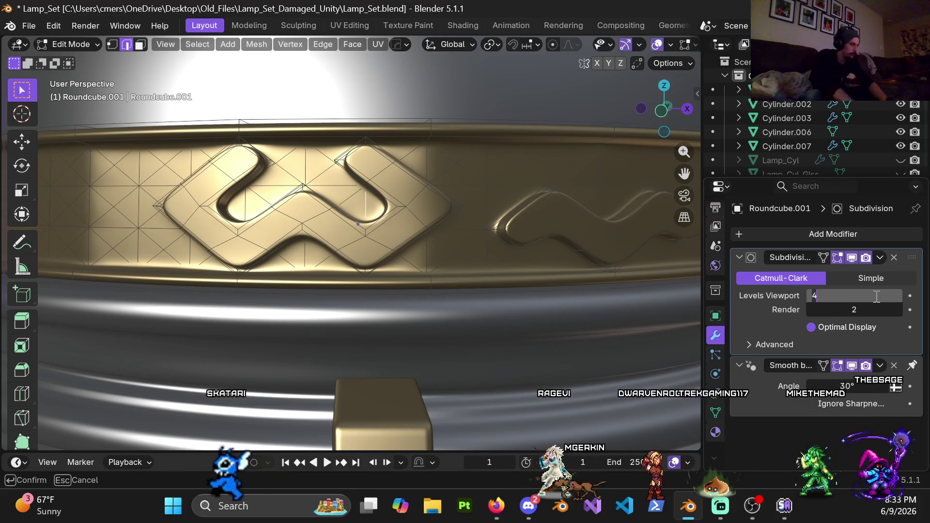
key("Return")
mouse_move(411, 214)
middle_mouse_down()
mouse_move(386, 197)
mouse_move(461, 235)
mouse_move(461, 263)
mouse_move(446, 206)
mouse_move(379, 189)
mouse_move(388, 220)
mouse_move(375, 190)
mouse_move(396, 226)
middle_mouse_up()
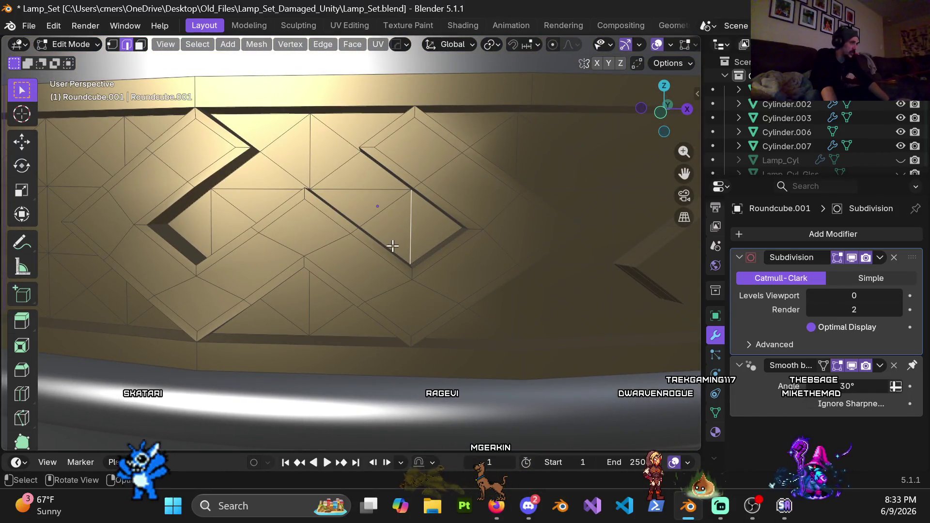
Circle-select the diamond motif's triangulated faces and convert them to quads with Alt+J.
key("3")
key("c")
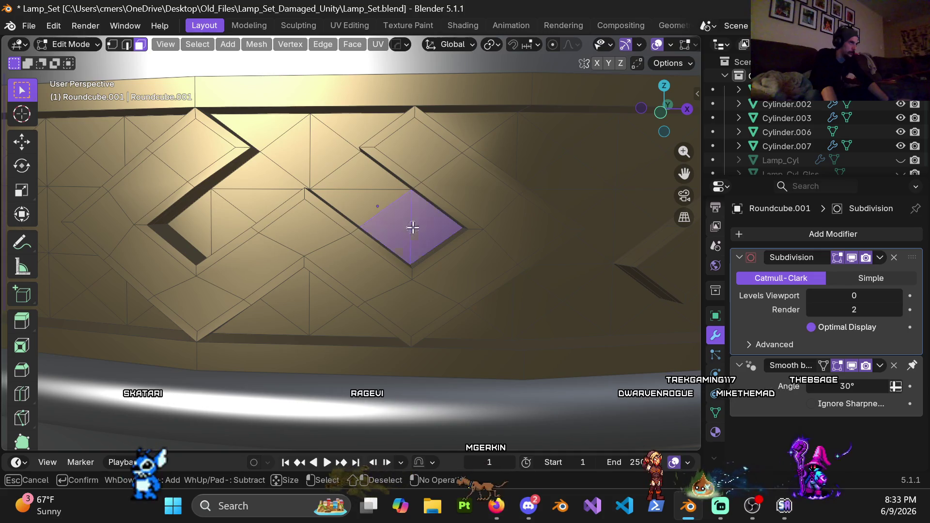
mouse_move(413, 228)
left_mouse_down()
mouse_move(343, 188)
mouse_move(248, 175)
left_mouse_up()
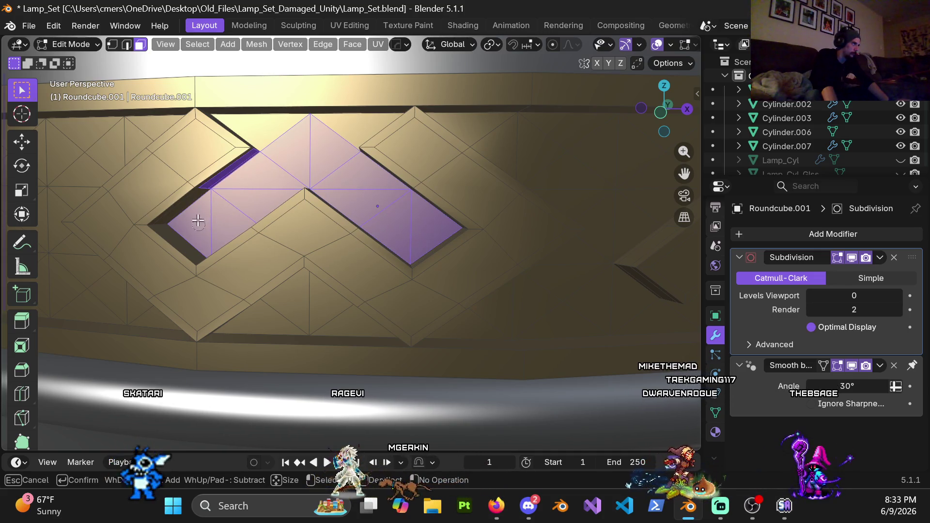
middle_click_drag(215, 175, 215, 176)
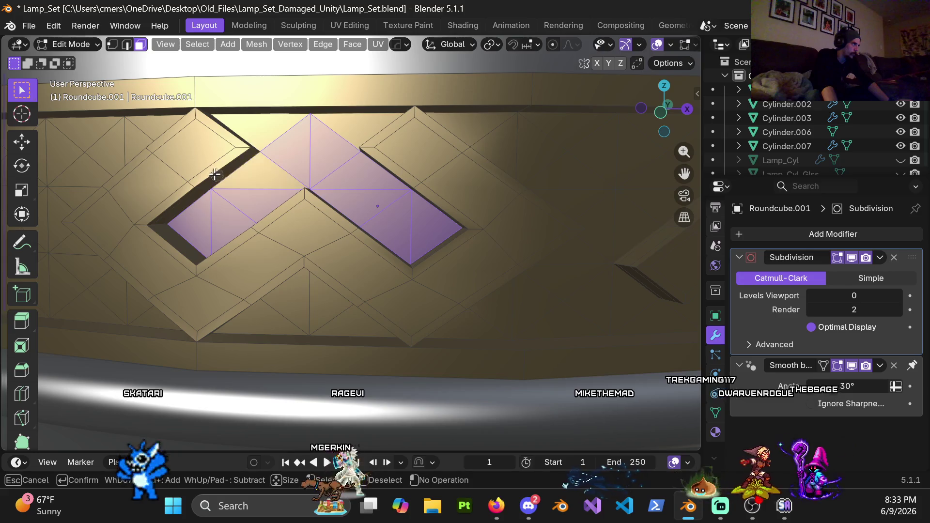
right_click(269, 180)
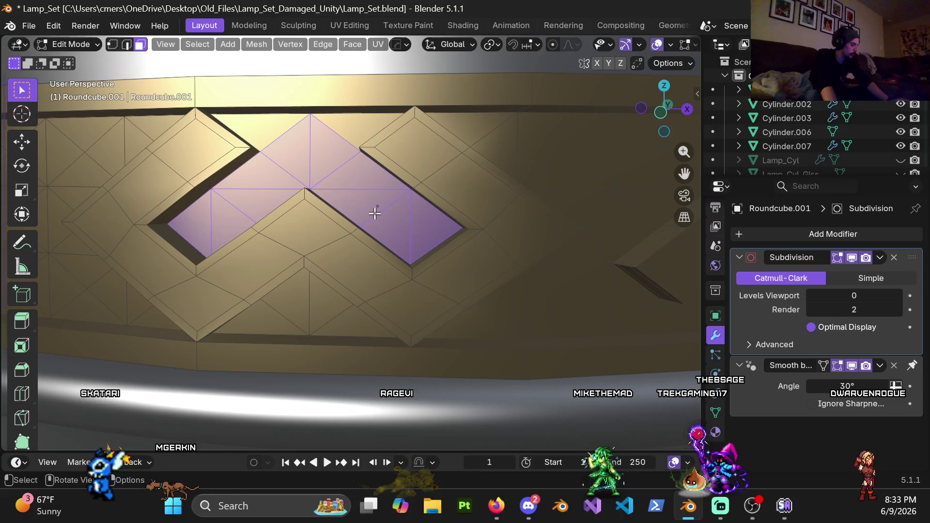
key("alt+j")
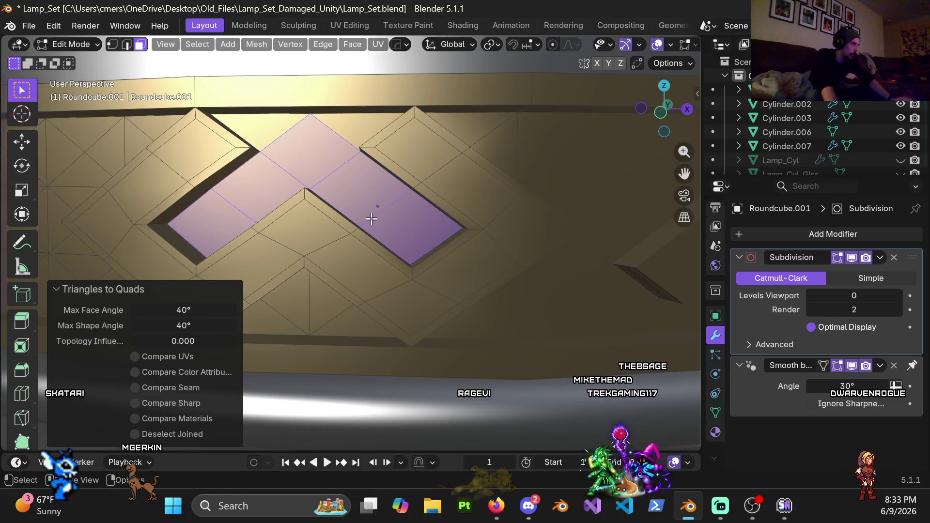
mouse_move(372, 219)
middle_mouse_down()
mouse_move(412, 191)
mouse_move(407, 212)
mouse_move(373, 167)
mouse_move(357, 186)
mouse_move(407, 205)
middle_mouse_up()
Add a single loop cut across the motif faces.
key("ctrl+r")
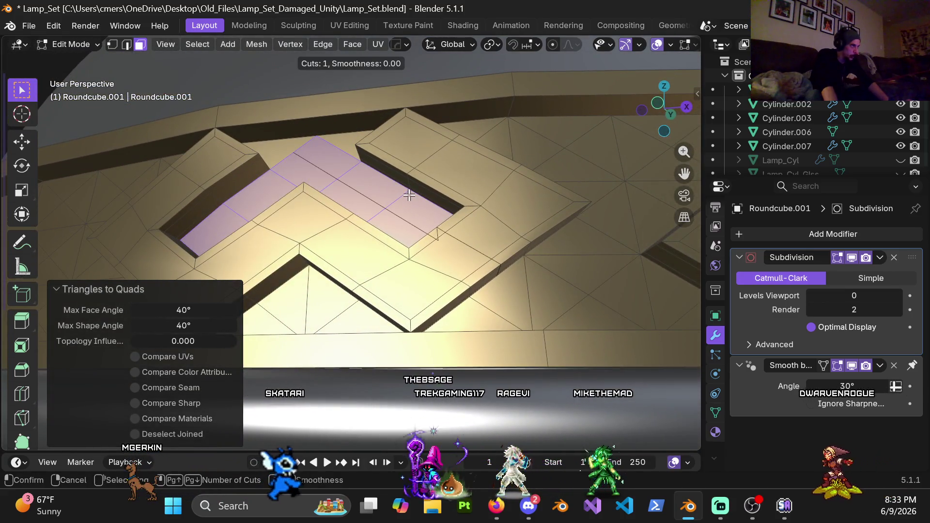
left_click(438, 223)
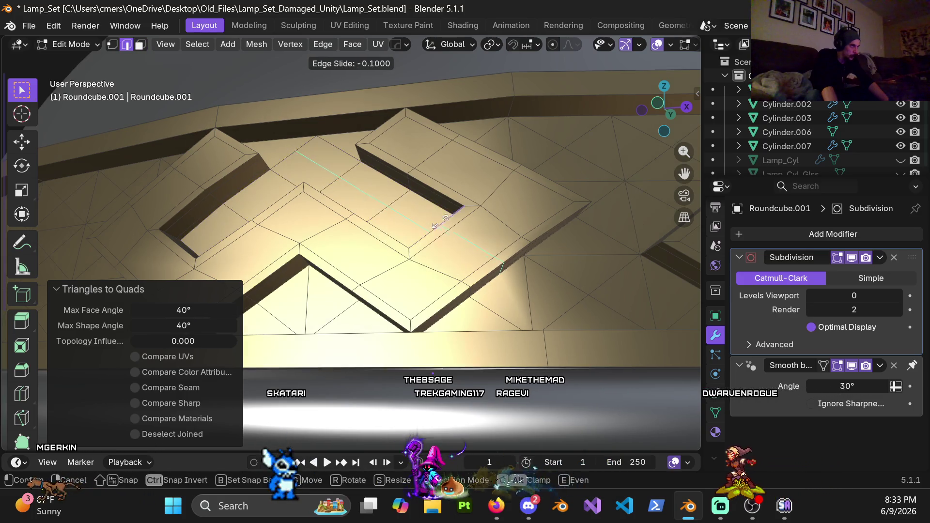
left_click(465, 213)
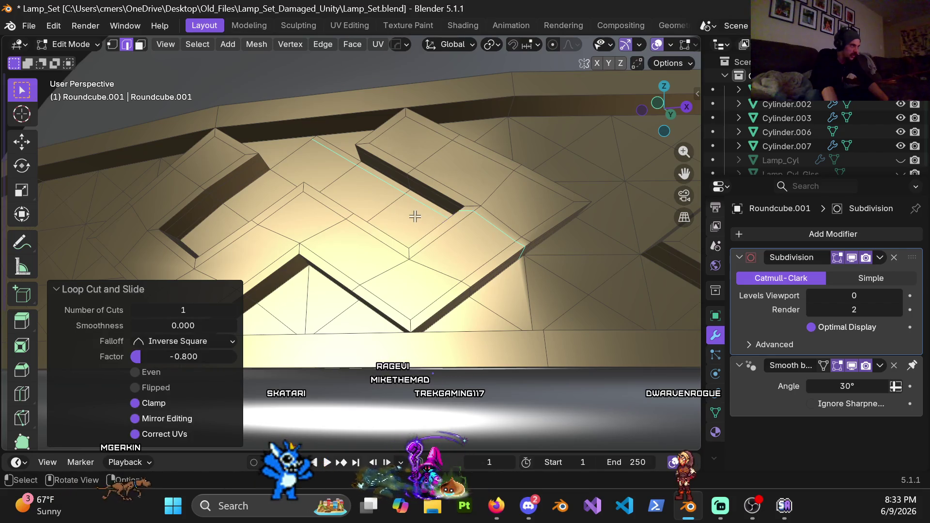
middle_click_drag(415, 241, 416, 239)
Select a face strip on the motif and add two evenly centred loop cuts across it.
key("3")
left_click(425, 243, "ctrl")
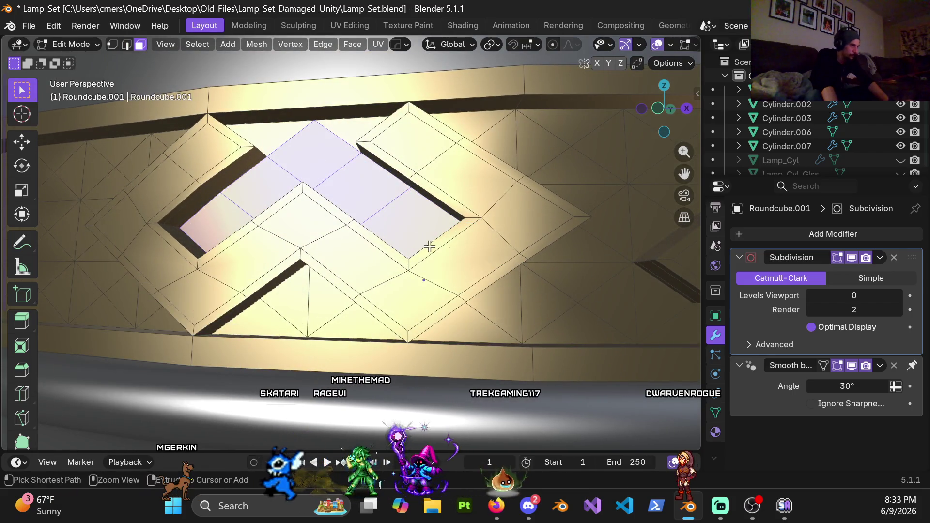
key("ctrl+r")
left_click(429, 246)
right_click(426, 243)
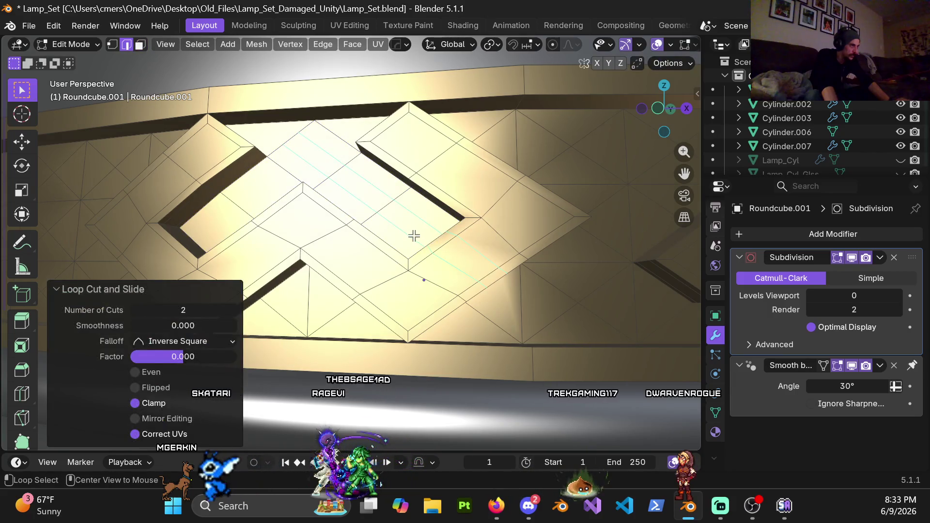
Slide both new edge loops outward toward the motif's edges.
left_click(427, 242, "alt")
key("g")
key("g")
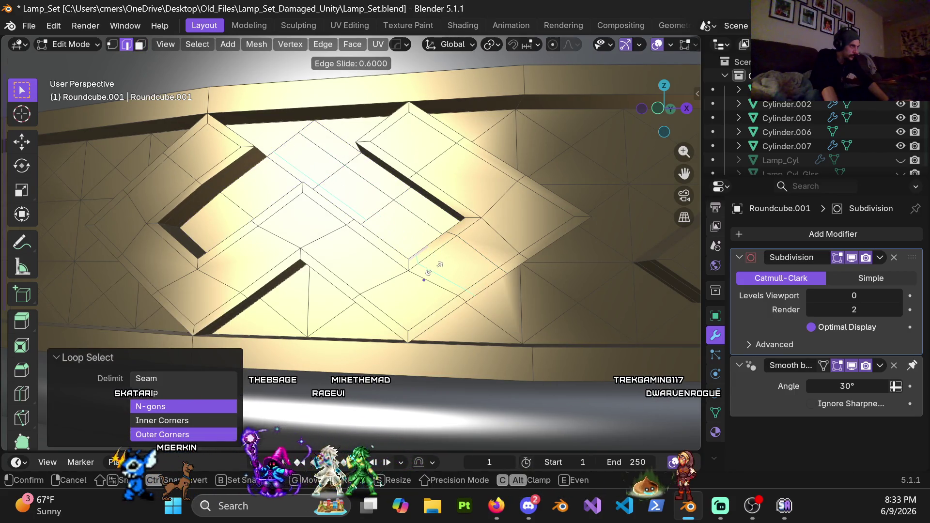
left_click(435, 268)
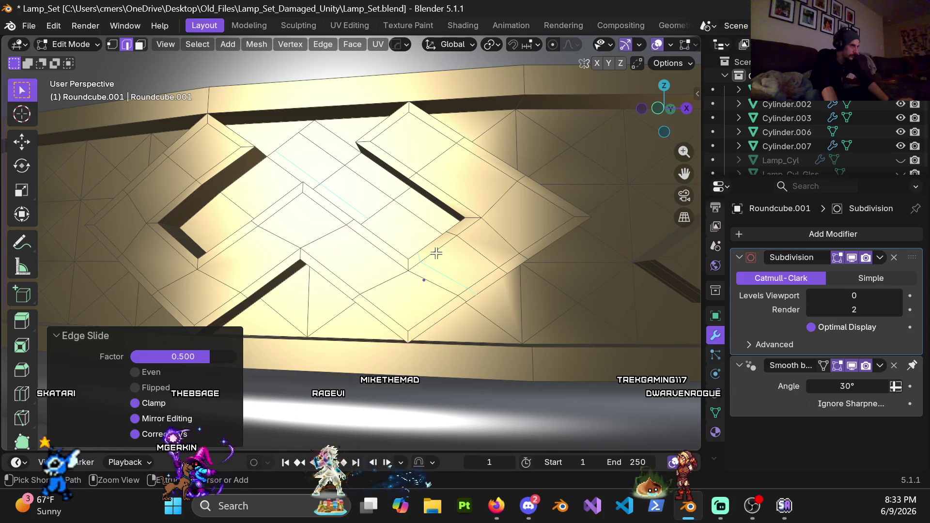
left_click(430, 230, "alt")
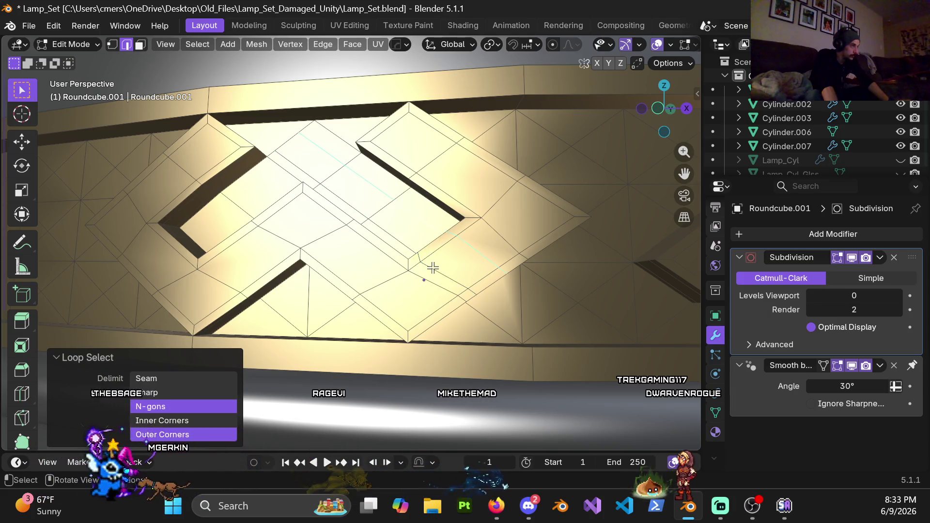
key("g")
key("g")
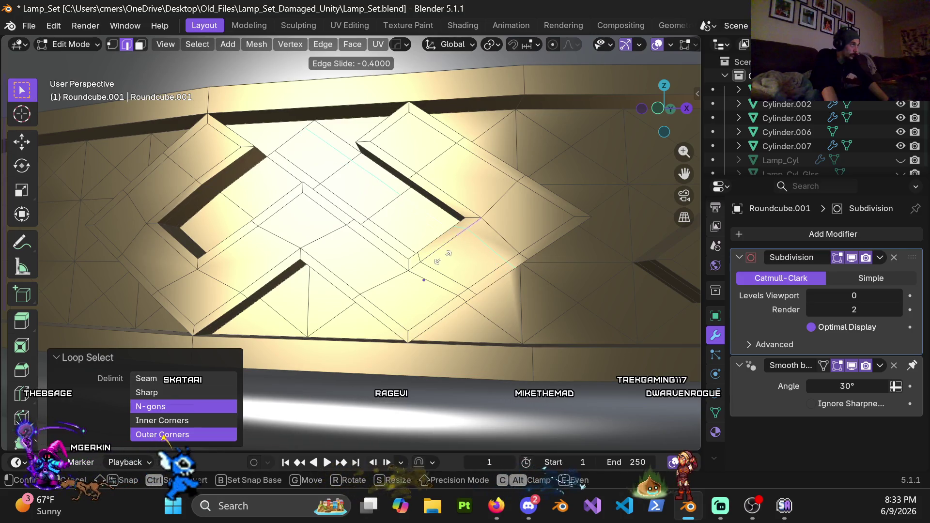
left_click(446, 257)
middle_click_drag(284, 179, 432, 187)
In Object Mode, set viewport subdivision to 4 and orbit and zoom around the smoothed motifs.
key("ctrl+Tab")
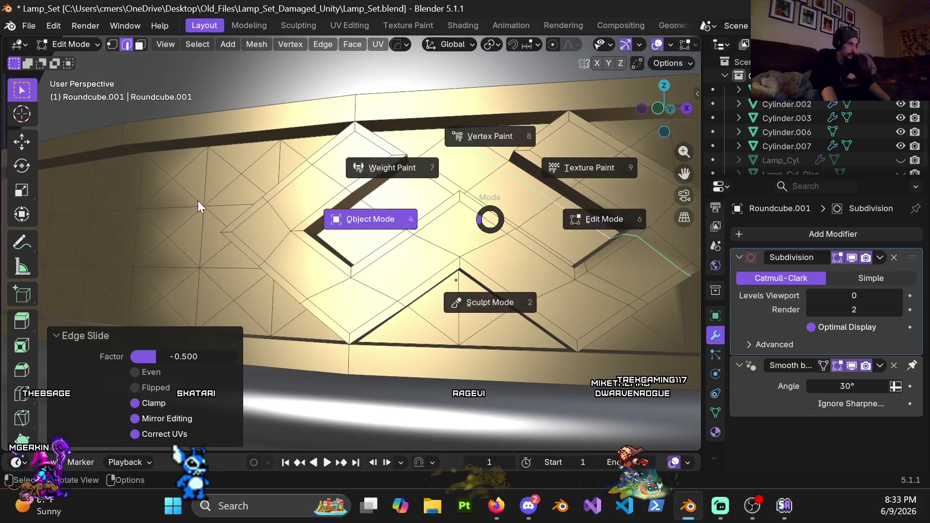
left_click(369, 218)
scroll(446, 275, "up", 3)
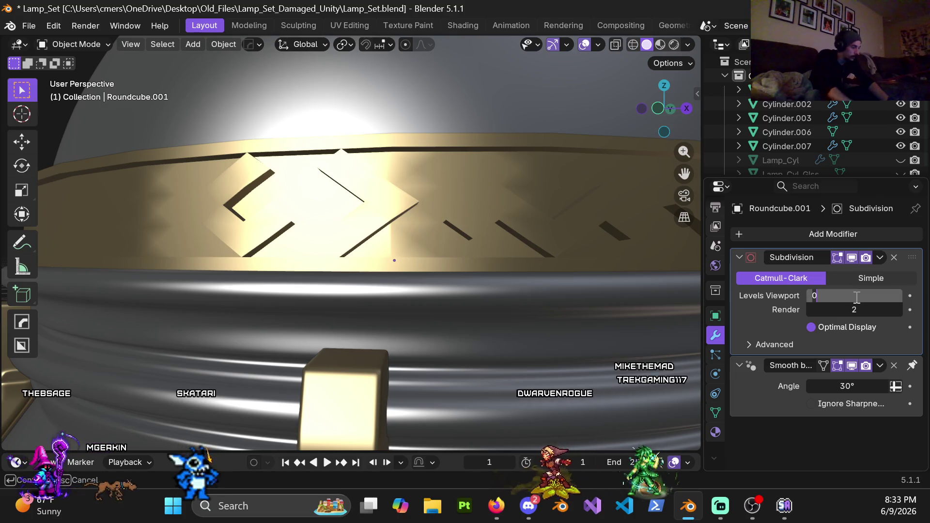
key("Return")
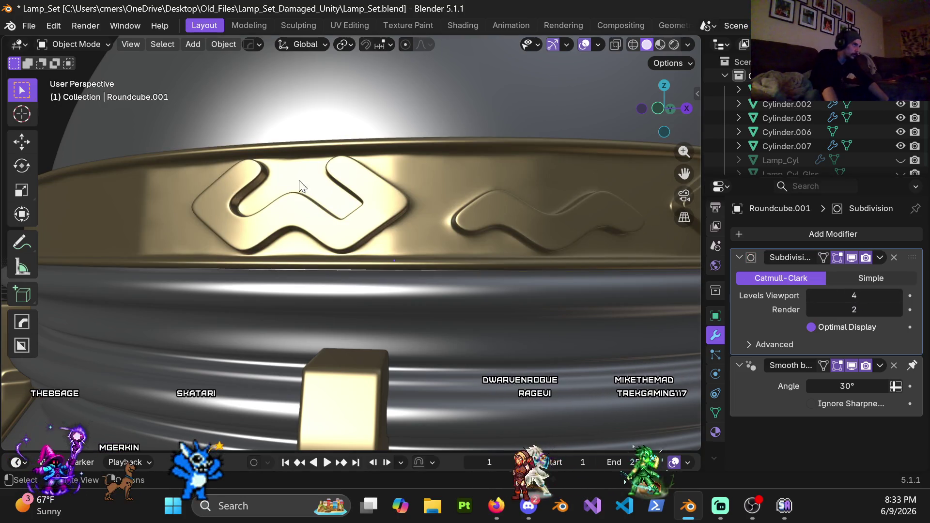
mouse_move(299, 181)
middle_mouse_down()
mouse_move(333, 207)
mouse_move(332, 227)
mouse_move(359, 199)
mouse_move(356, 168)
mouse_move(350, 210)
mouse_move(427, 174)
mouse_move(446, 242)
mouse_move(362, 248)
mouse_move(365, 217)
mouse_move(388, 255)
mouse_move(370, 179)
mouse_move(290, 237)
mouse_move(501, 240)
mouse_move(361, 242)
middle_mouse_up()
scroll(353, 247, "up", 6)
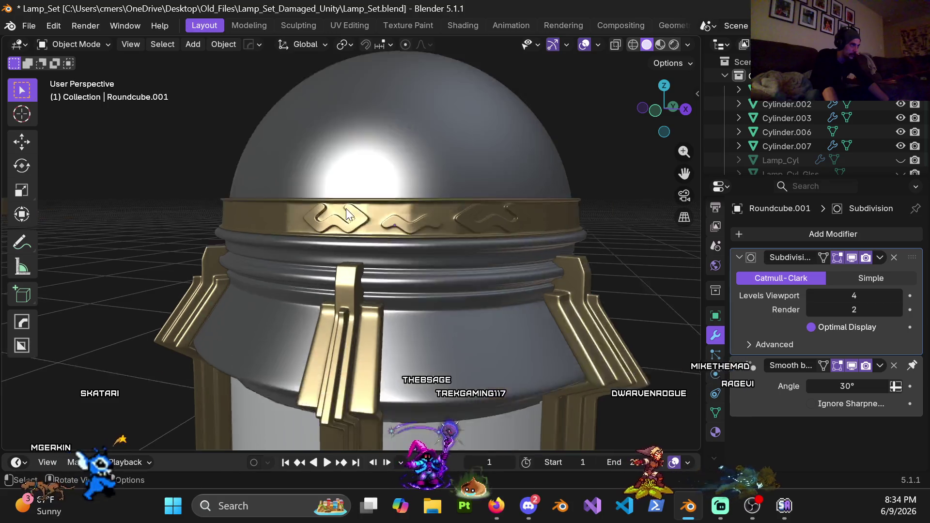
mouse_move(346, 208)
middle_mouse_down()
mouse_move(378, 162)
mouse_move(431, 179)
mouse_move(331, 238)
mouse_move(457, 201)
mouse_move(391, 216)
mouse_move(343, 189)
mouse_move(246, 210)
mouse_move(397, 190)
mouse_move(295, 203)
mouse_move(250, 180)
mouse_move(355, 196)
mouse_move(307, 204)
mouse_move(325, 225)
mouse_move(372, 237)
middle_mouse_up()
scroll(365, 200, "down", 5)
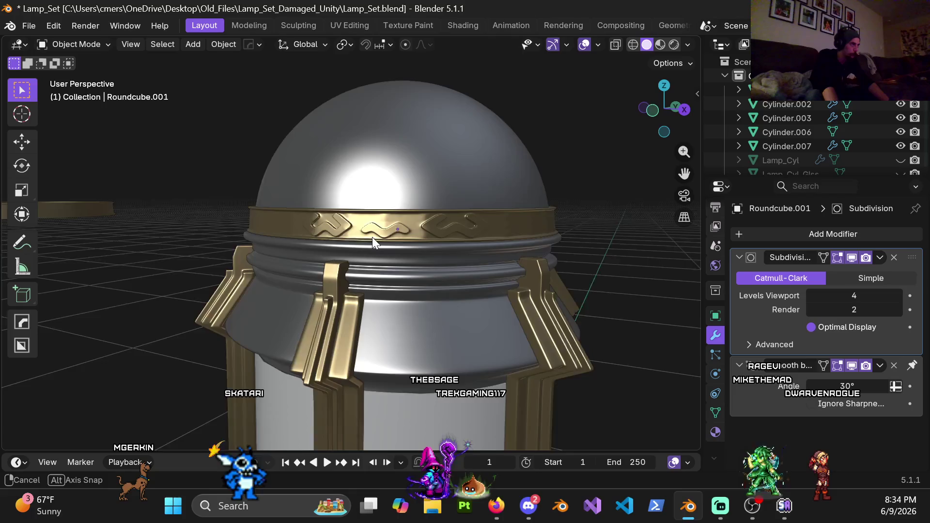
scroll(374, 238, "down", 2)
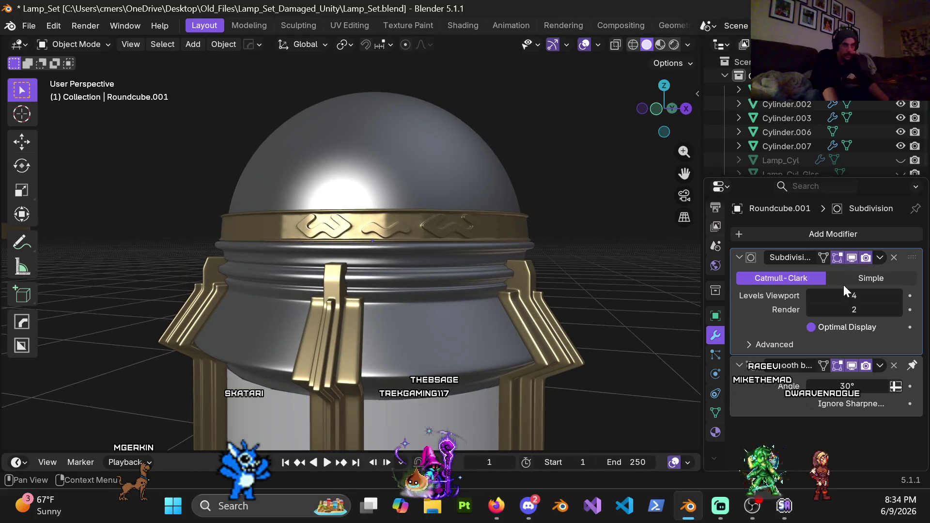
Drop viewport subdivision to 0 with Ctrl+0 and re-enter Edit Mode zoomed on the motif.
key("Return")
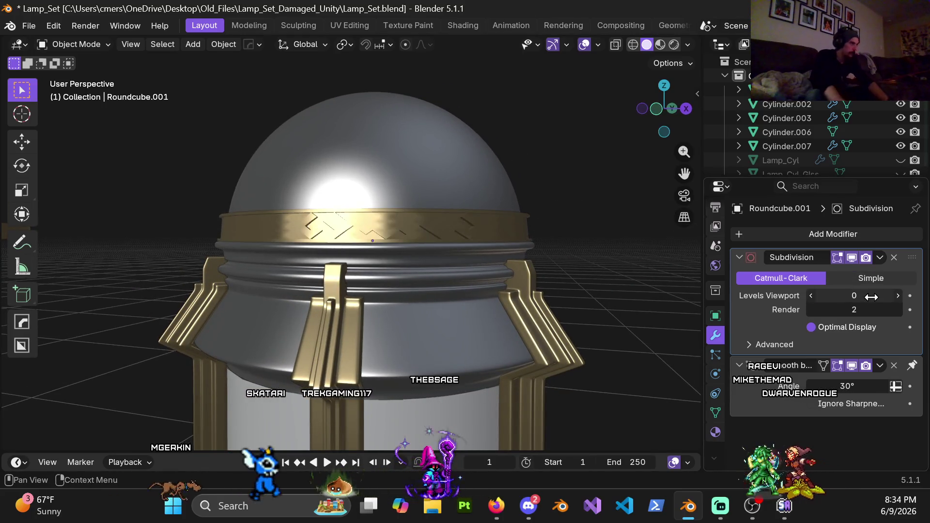
key("Tab")
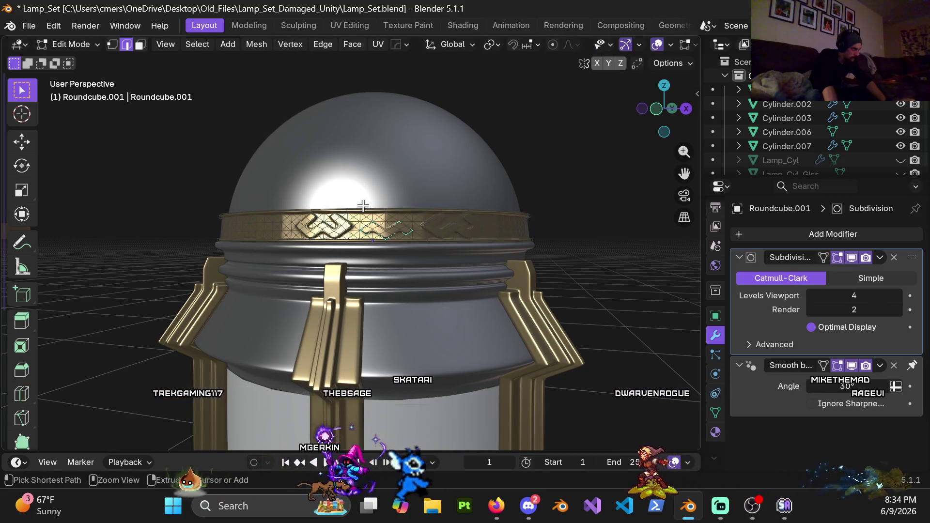
key("Tab")
key("ctrl+0")
key("Tab")
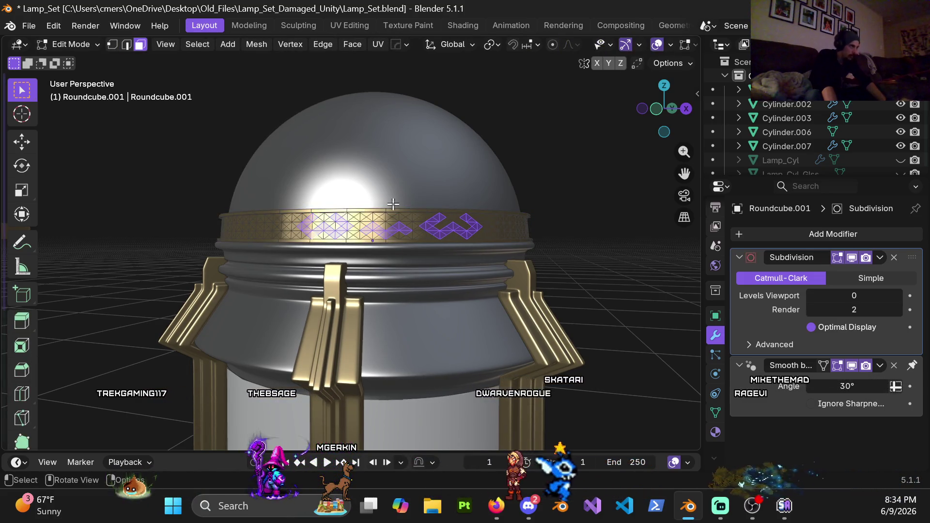
scroll(393, 204, "up", 3)
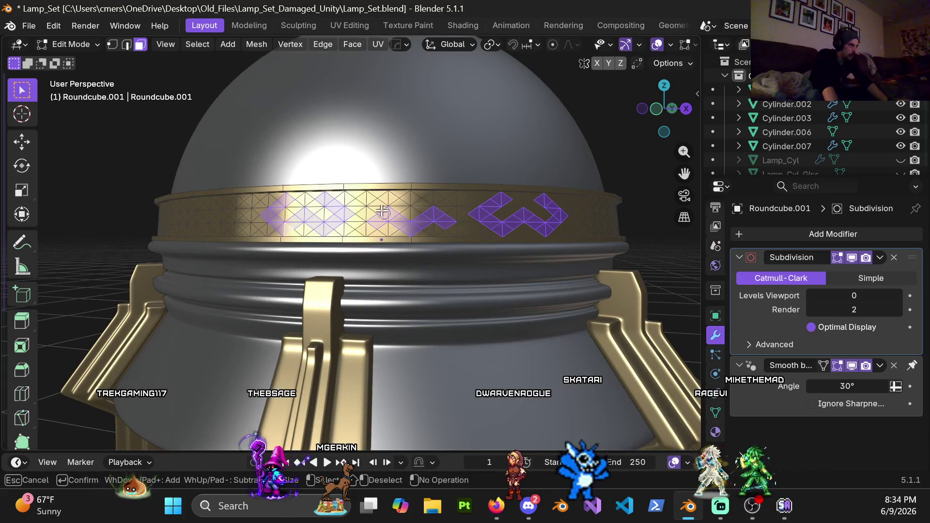